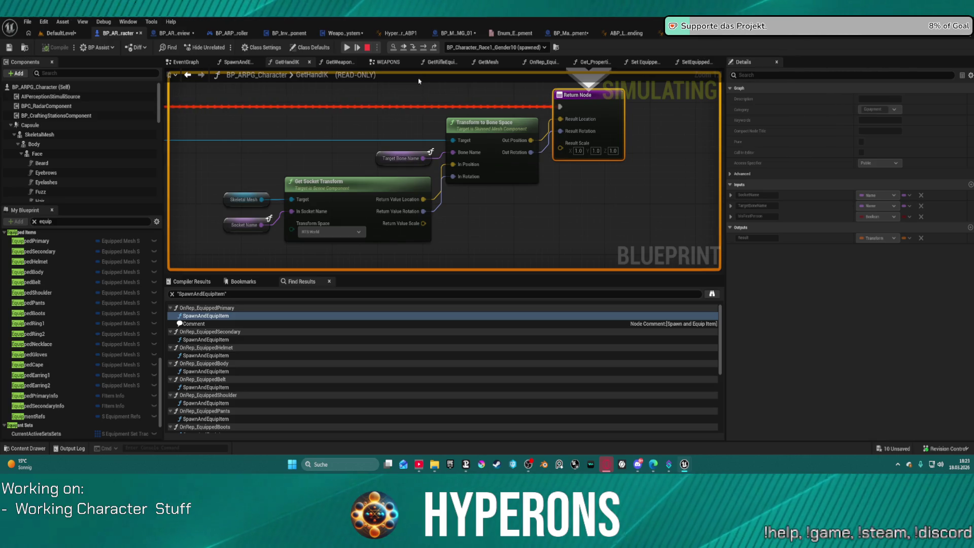
Stop the running simulation and return to the previous spot in the GetHandIK graph.
{"action": "left_click", "coordinate": [367, 47]}
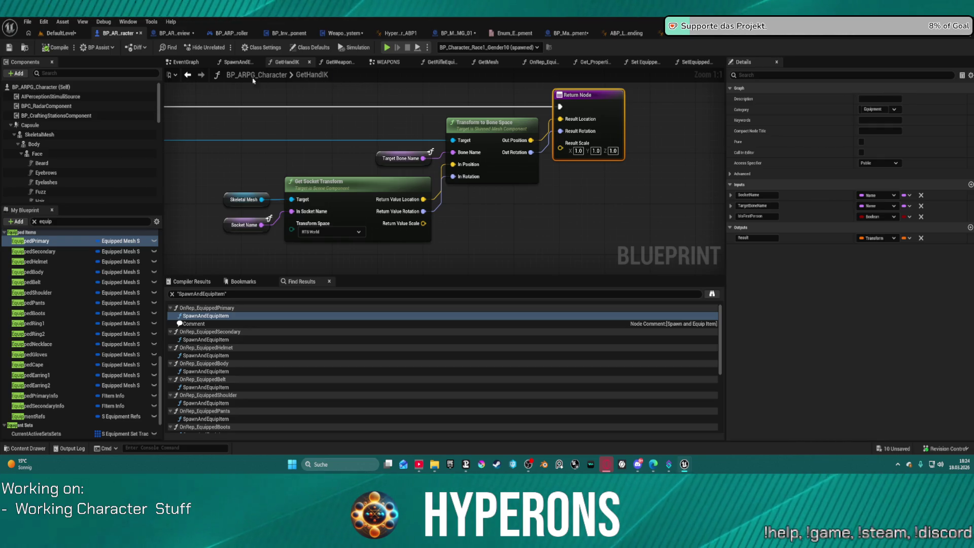
{"action": "left_click", "coordinate": [187, 74]}
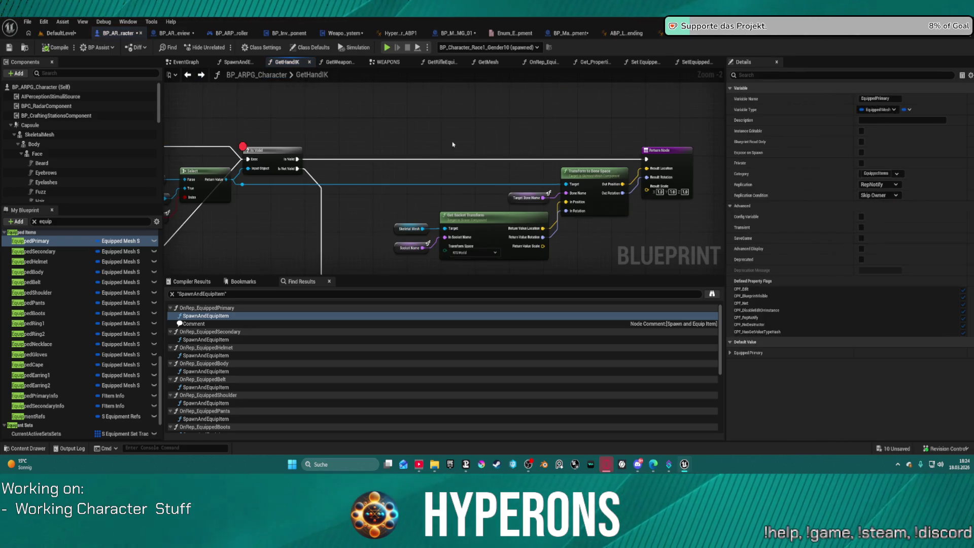
{"action": "scroll", "coordinate": [453, 143], "scroll_direction": "down", "scroll_amount": 5}
{"action": "scroll", "coordinate": [479, 162], "scroll_direction": "up", "scroll_amount": 3}
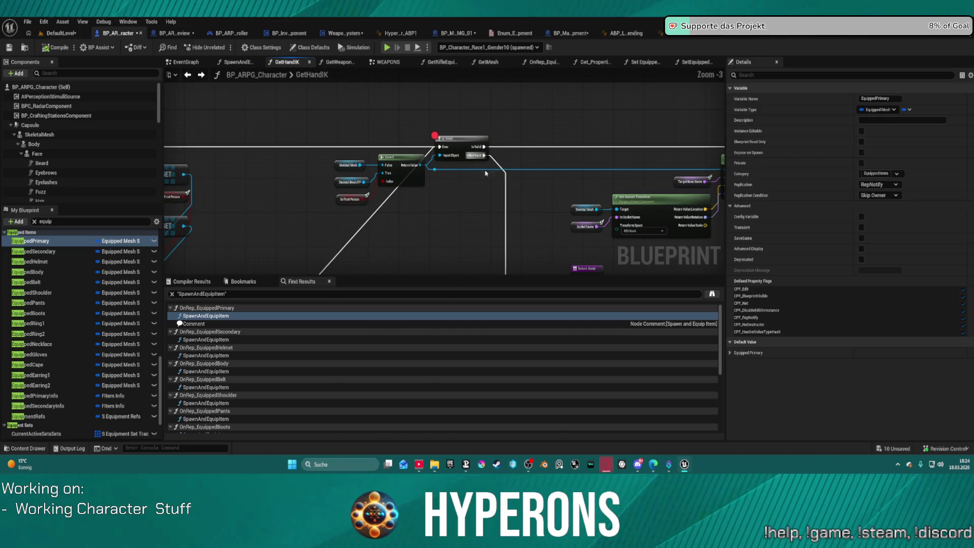
Dock the floating ABP_Retarget_Kellan animation blueprint window into the main editor tab bar.
{"action": "mouse_move", "coordinate": [485, 173]}
{"action": "left_mouse_down"}
{"action": "mouse_move", "coordinate": [591, 160]}
{"action": "mouse_move", "coordinate": [410, 170]}
{"action": "left_mouse_up"}
{"action": "left_click_drag", "start_coordinate": [335, 130], "coordinate": [391, 183]}
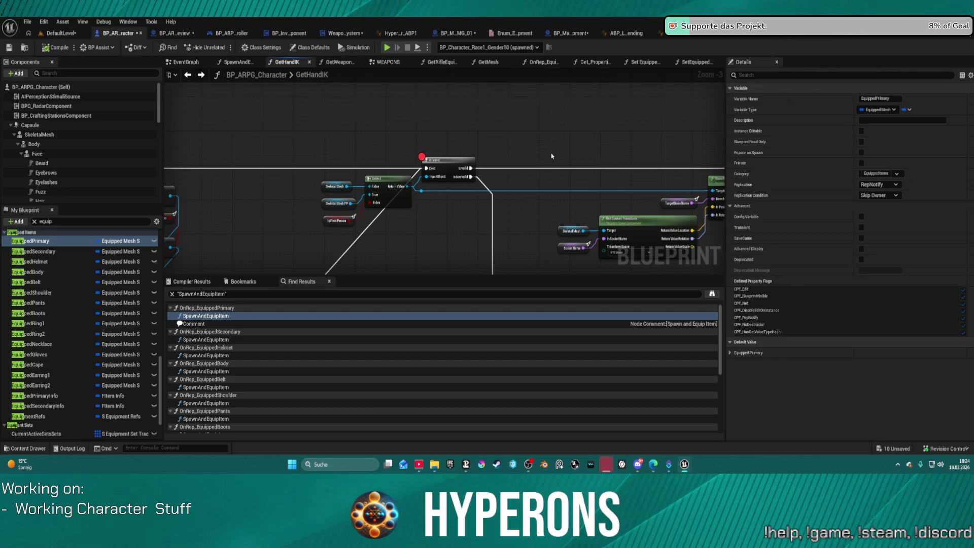
{"action": "scroll", "coordinate": [552, 156], "scroll_direction": "down", "scroll_amount": 2}
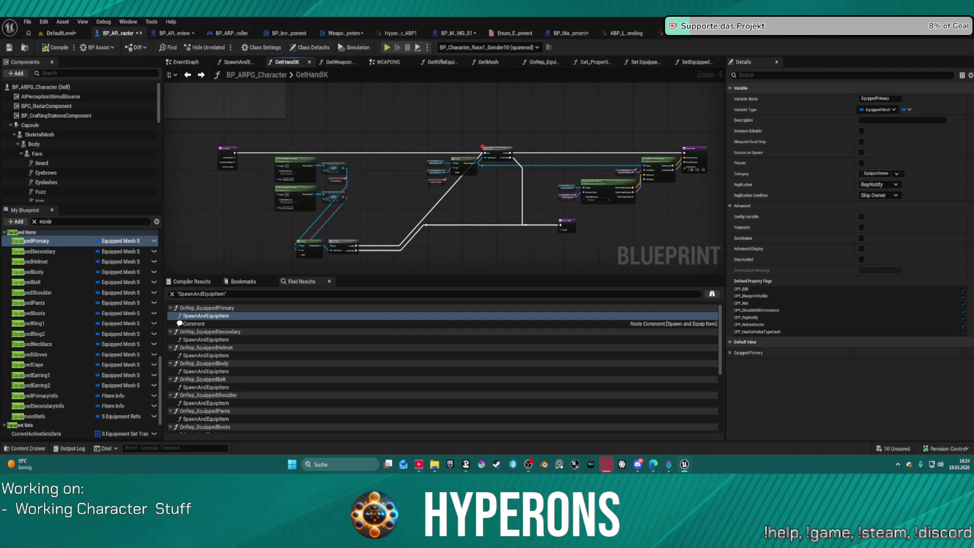
{"action": "left_click_drag", "start_coordinate": [627, 33], "coordinate": [475, 32]}
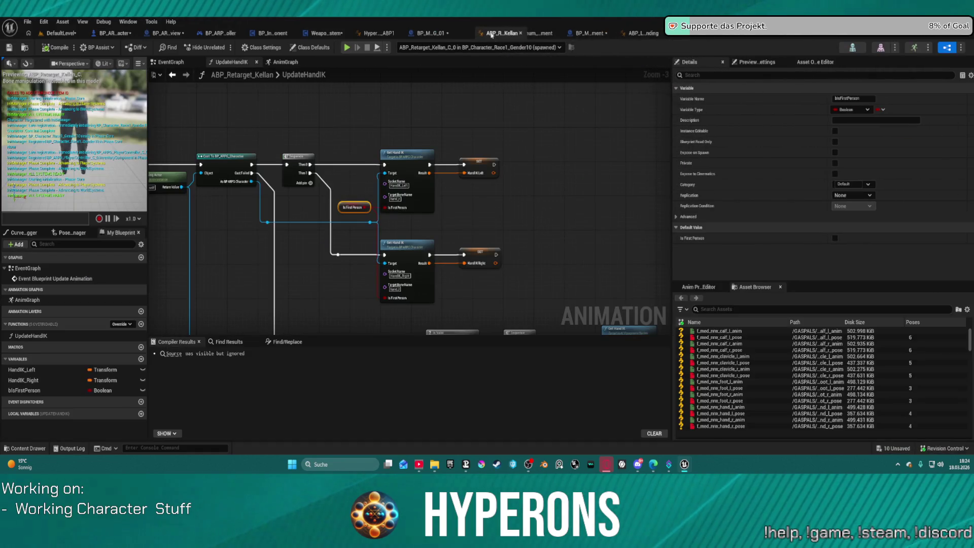
Rearrange the Sequence and Set Hand IK node groups in the UpdateHandIK graph.
{"action": "left_click_drag", "start_coordinate": [325, 241], "coordinate": [175, 170]}
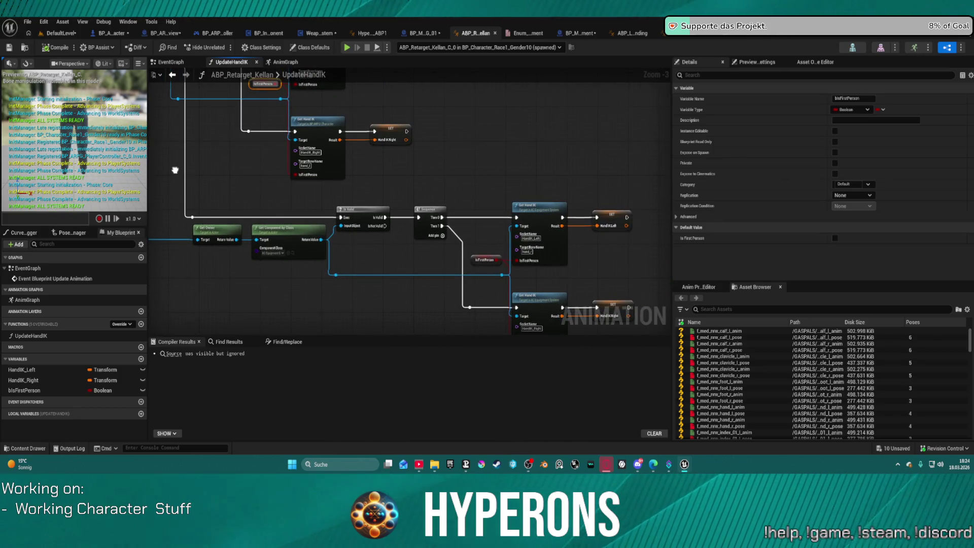
{"action": "mouse_move", "coordinate": [176, 171]}
{"action": "left_mouse_down"}
{"action": "mouse_move", "coordinate": [308, 250]}
{"action": "mouse_move", "coordinate": [236, 229]}
{"action": "left_mouse_up"}
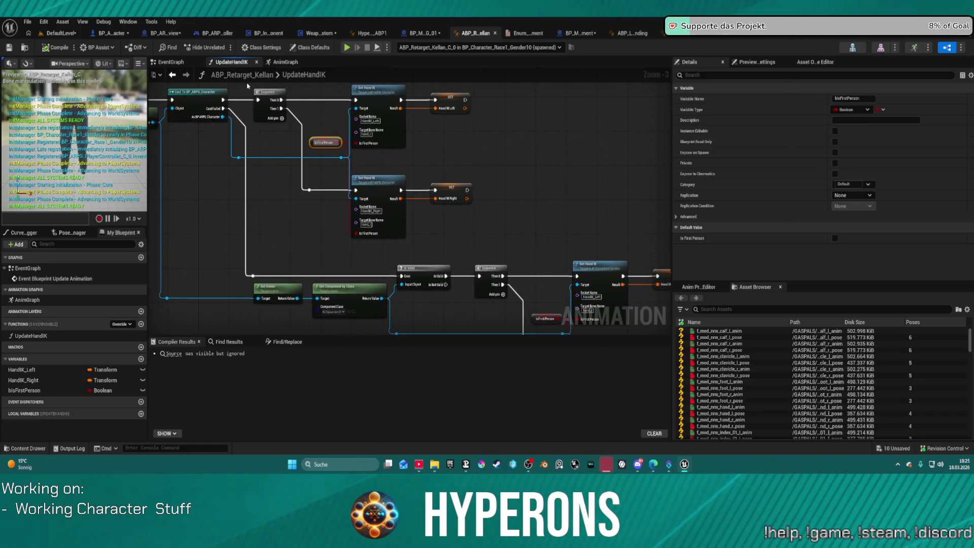
{"action": "left_click_drag", "start_coordinate": [247, 85], "coordinate": [450, 194]}
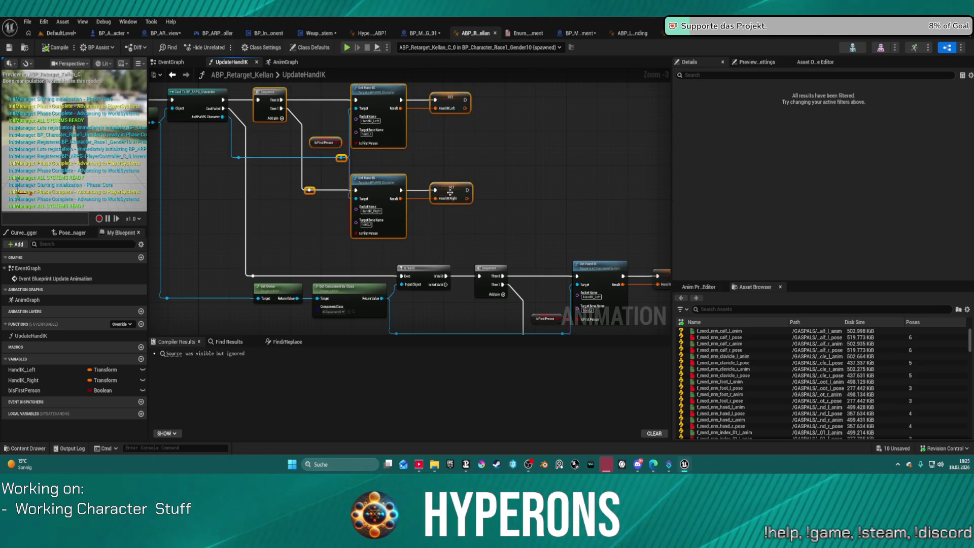
{"action": "left_click_drag", "start_coordinate": [450, 194], "coordinate": [446, 271]}
{"action": "scroll", "coordinate": [339, 158], "scroll_direction": "down", "scroll_amount": 1}
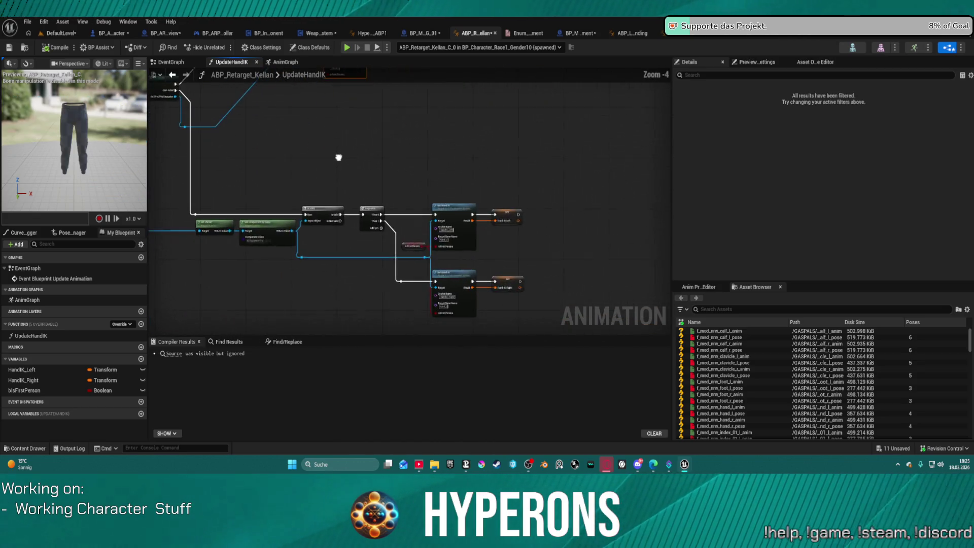
{"action": "left_click_drag", "start_coordinate": [403, 172], "coordinate": [543, 311]}
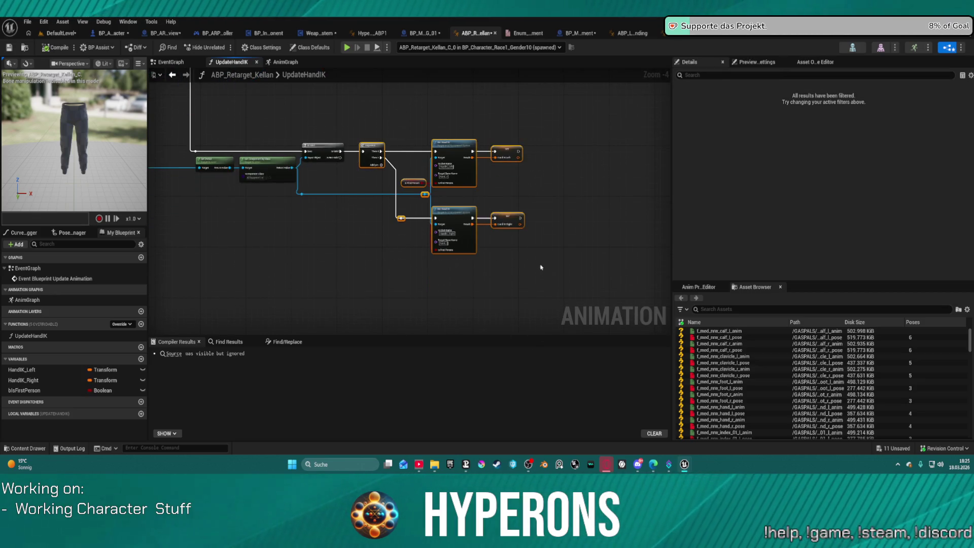
{"action": "left_click_drag", "start_coordinate": [464, 138], "coordinate": [509, 231]}
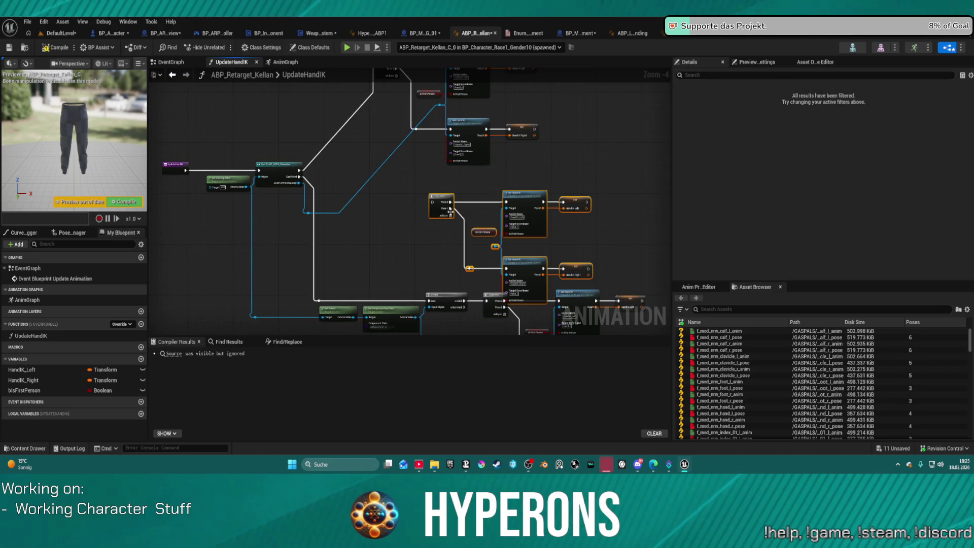
{"action": "mouse_move", "coordinate": [449, 210]}
{"action": "left_mouse_down"}
{"action": "mouse_move", "coordinate": [444, 187]}
{"action": "mouse_move", "coordinate": [302, 175]}
{"action": "left_mouse_up"}
Search 'ac equip' from the cast character output, dismiss it, and return to BP_ARPG_Character.
{"action": "left_click", "coordinate": [436, 183]}
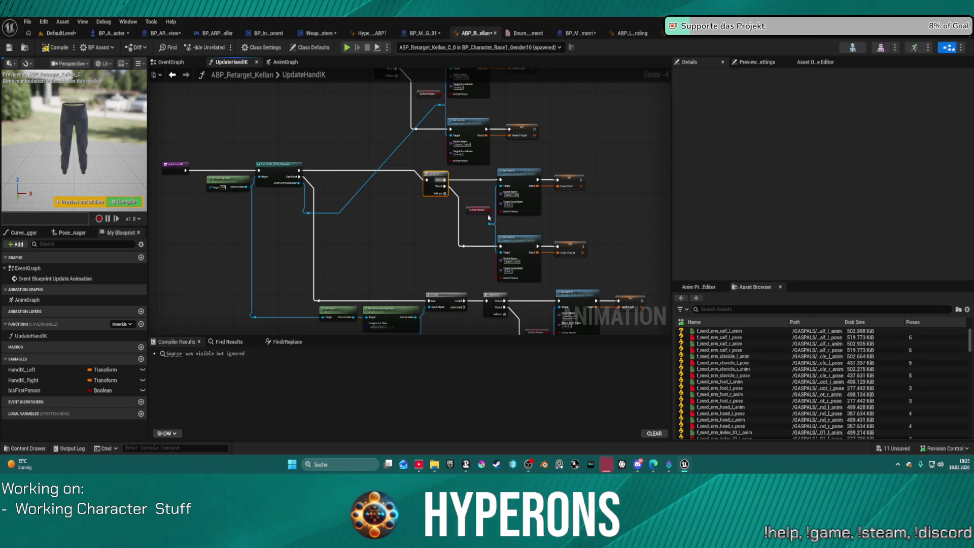
{"action": "left_click_drag", "start_coordinate": [489, 222], "coordinate": [308, 215]}
{"action": "scroll", "coordinate": [319, 208], "scroll_direction": "up", "scroll_amount": 1}
{"action": "scroll", "coordinate": [391, 174], "scroll_direction": "up", "scroll_amount": 1}
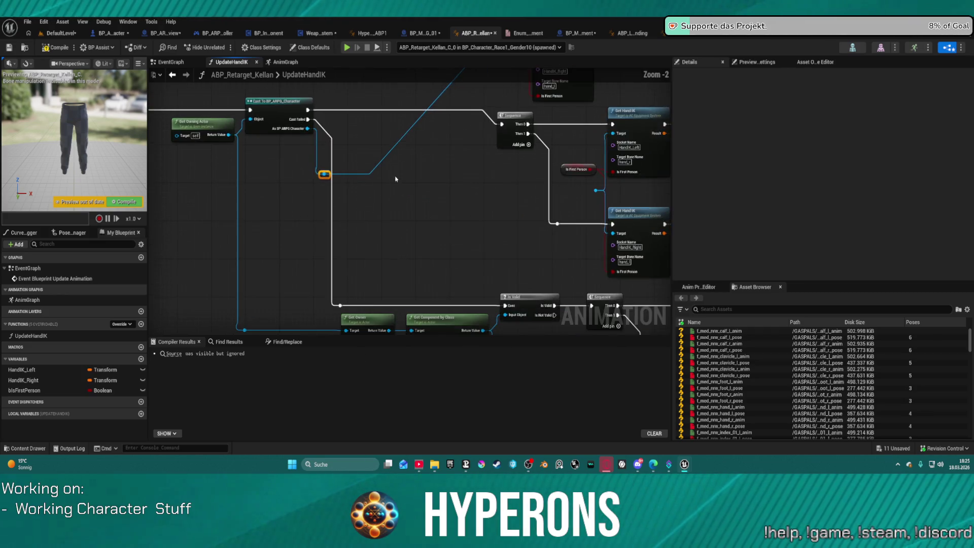
{"action": "left_click_drag", "start_coordinate": [284, 192], "coordinate": [347, 206]}
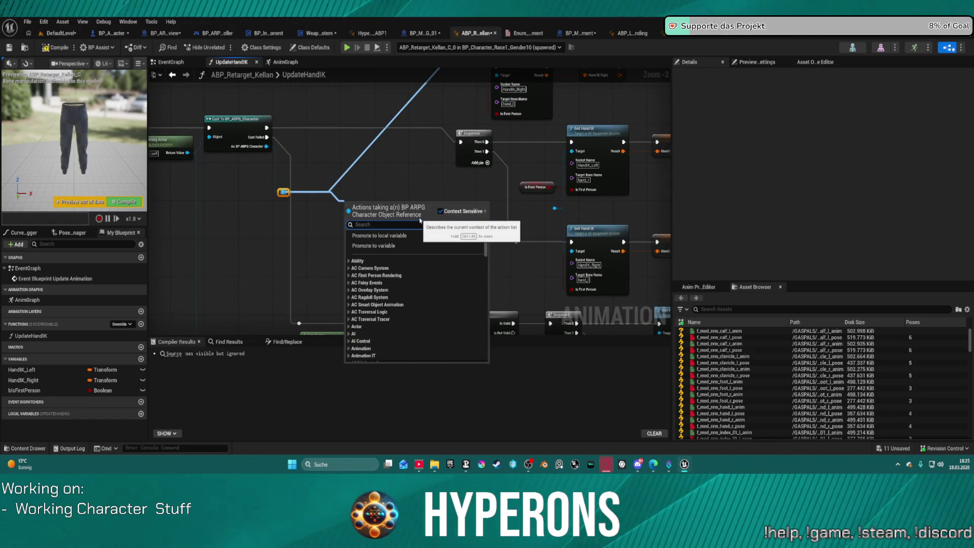
{"action": "type", "text": "a"}
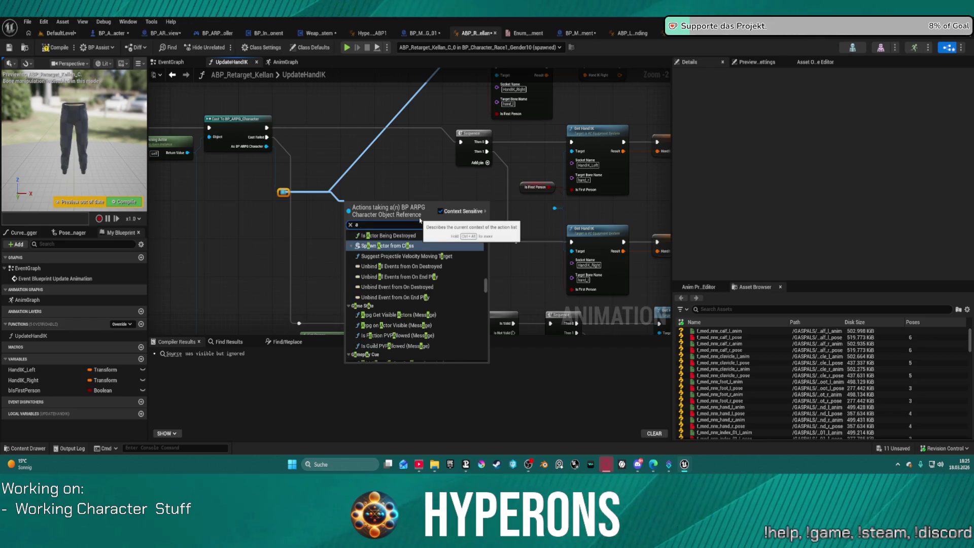
{"action": "type", "text": "c eq"}
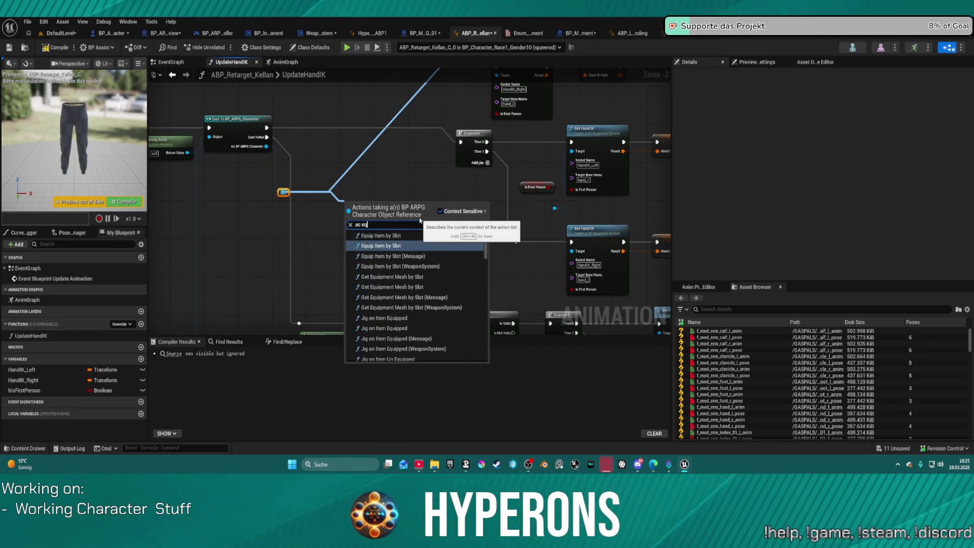
{"action": "type", "text": "uip"}
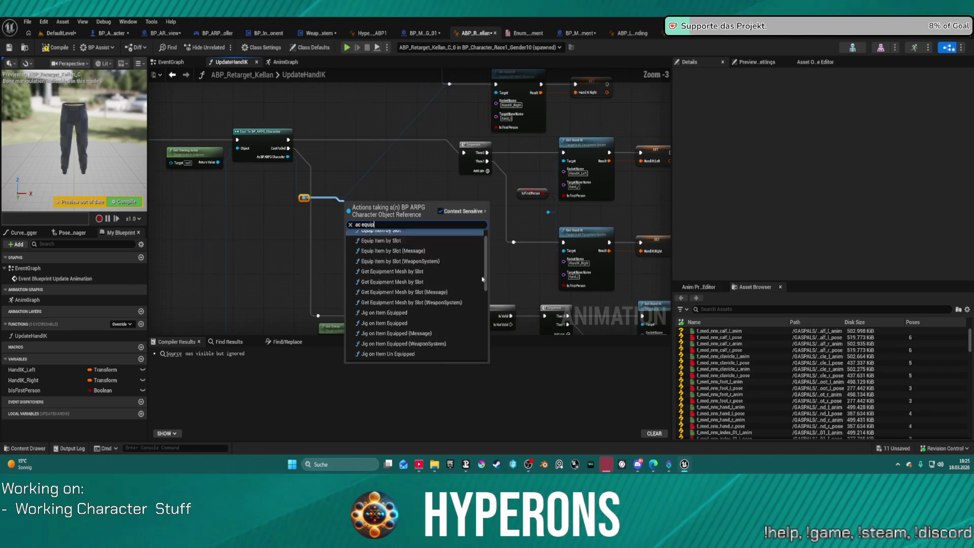
{"action": "scroll", "coordinate": [413, 345], "scroll_direction": "down", "scroll_amount": 5}
{"action": "scroll", "coordinate": [413, 347], "scroll_direction": "up", "scroll_amount": 2}
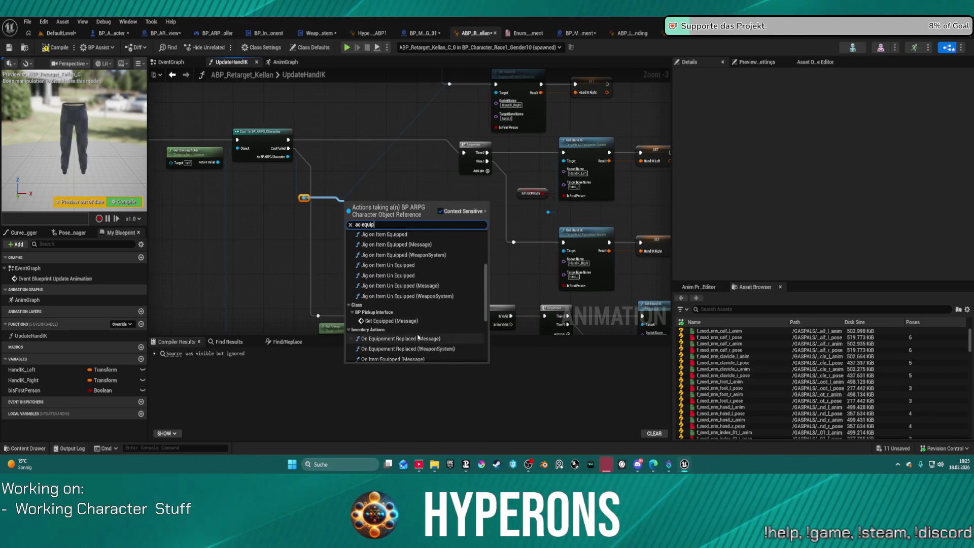
{"action": "scroll", "coordinate": [417, 339], "scroll_direction": "up", "scroll_amount": 2}
{"action": "scroll", "coordinate": [424, 327], "scroll_direction": "up", "scroll_amount": 1}
{"action": "scroll", "coordinate": [349, 163], "scroll_direction": "up", "scroll_amount": 3}
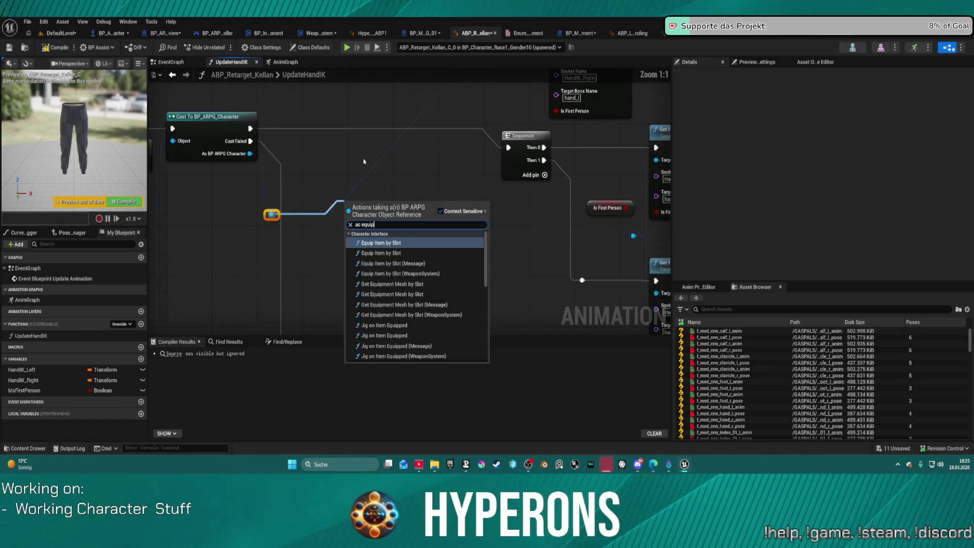
{"action": "key", "text": "Escape"}
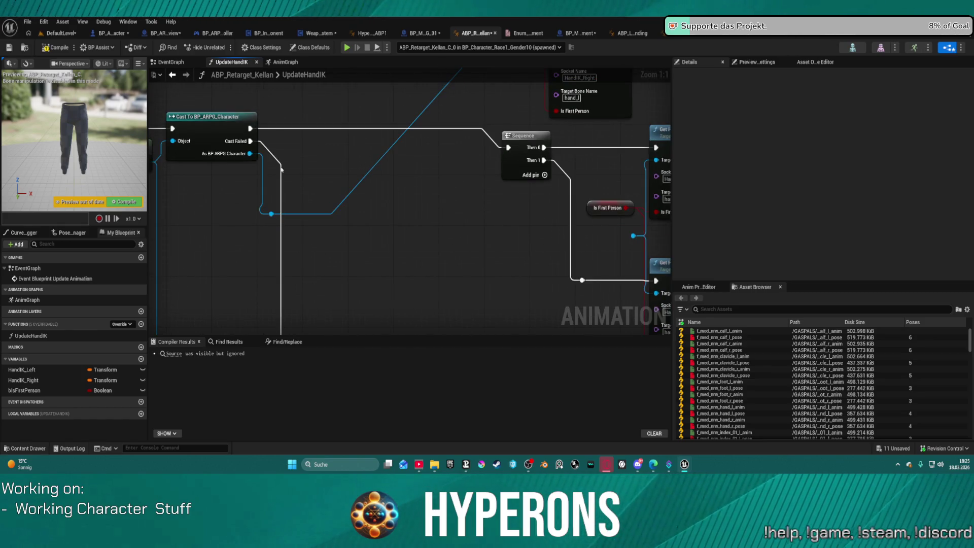
{"action": "left_click", "coordinate": [115, 33]}
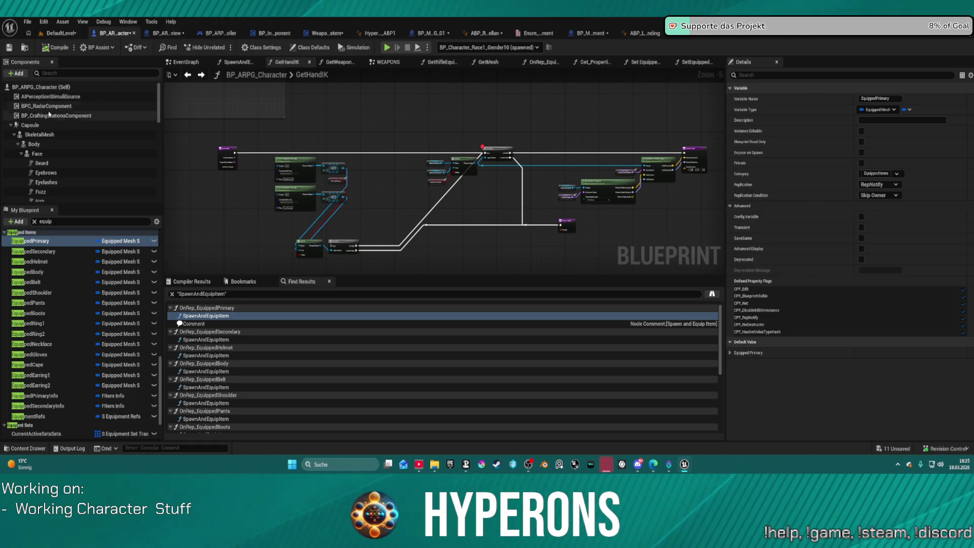
Locate the AC_EquipmentSystem component, view its details, and switch to the character's EventGraph.
{"action": "left_click", "coordinate": [15, 126]}
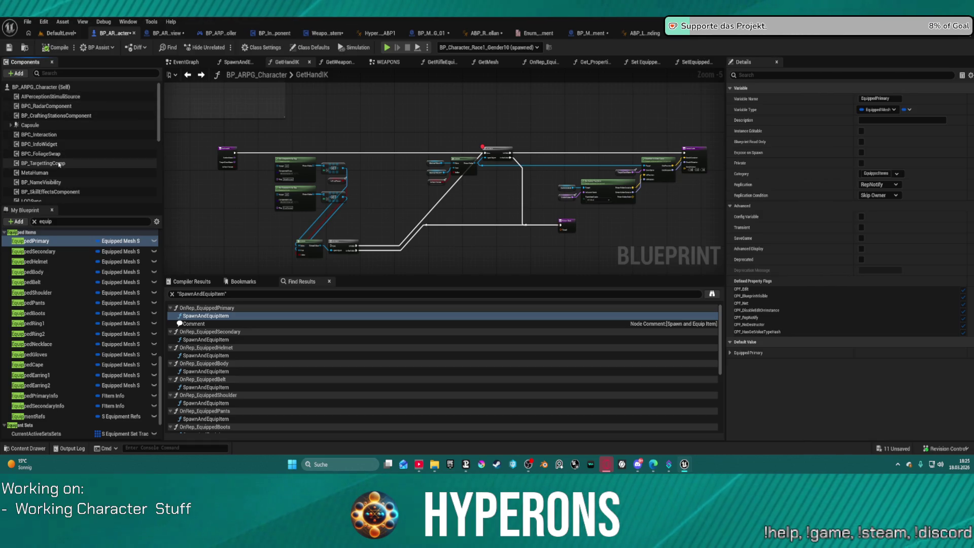
{"action": "scroll", "coordinate": [58, 178], "scroll_direction": "down", "scroll_amount": 5}
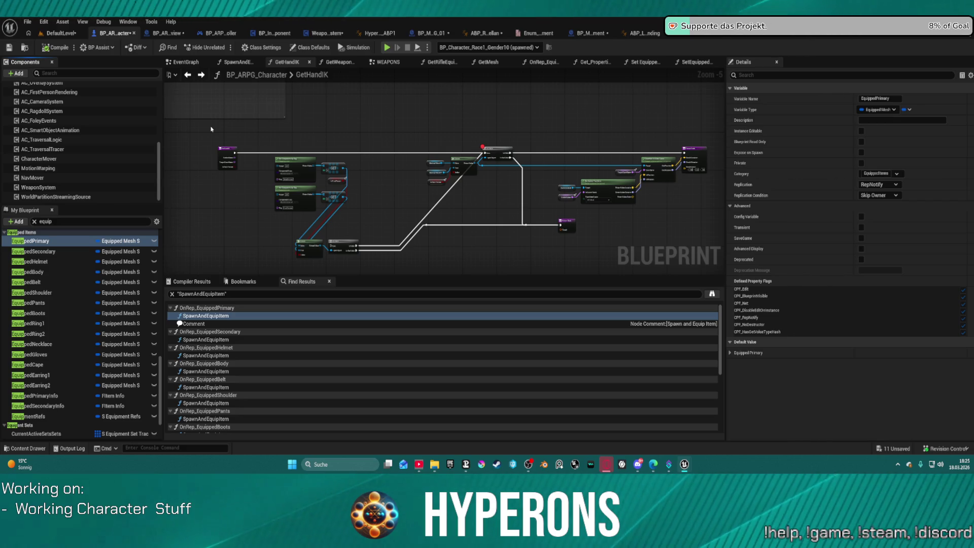
{"action": "scroll", "coordinate": [70, 92], "scroll_direction": "up", "scroll_amount": 5}
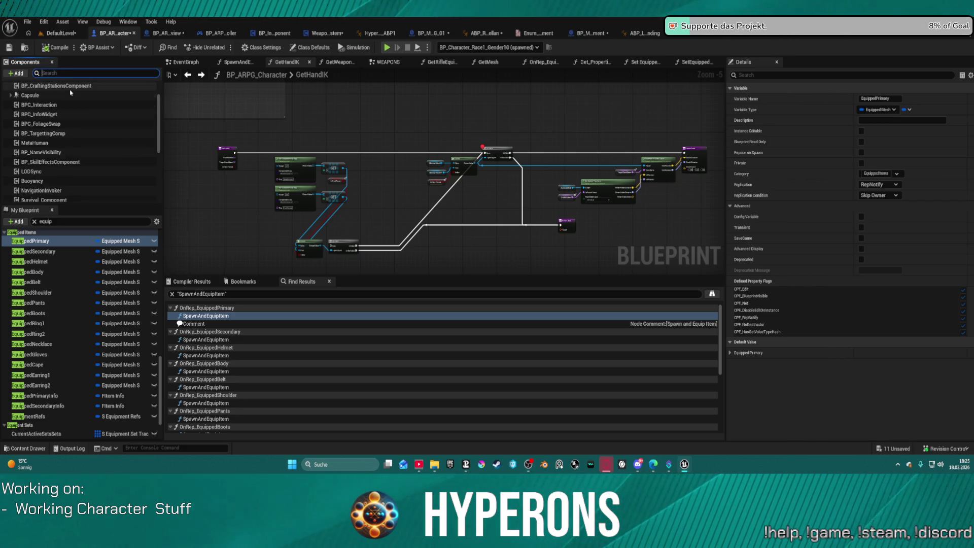
{"action": "type", "text": "ac equi"}
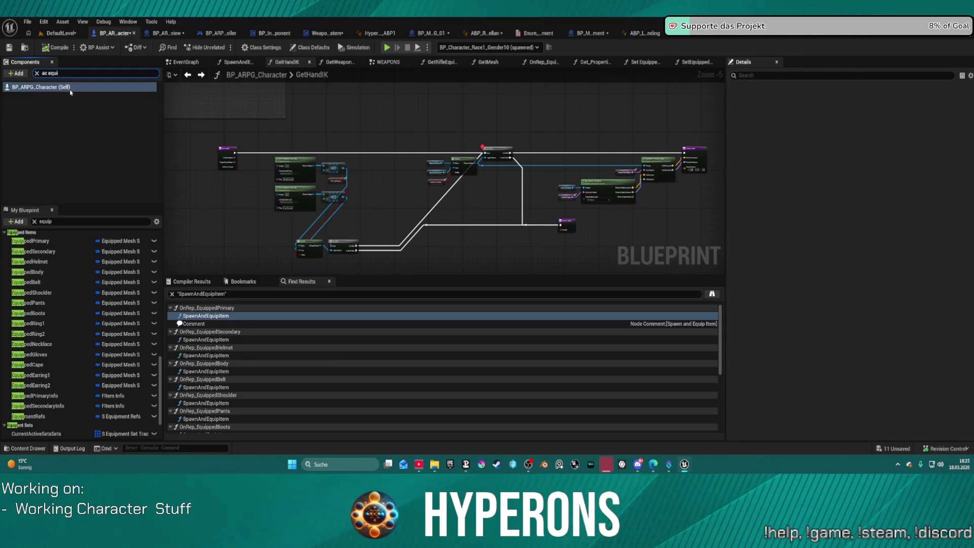
{"action": "left_click", "coordinate": [70, 92]}
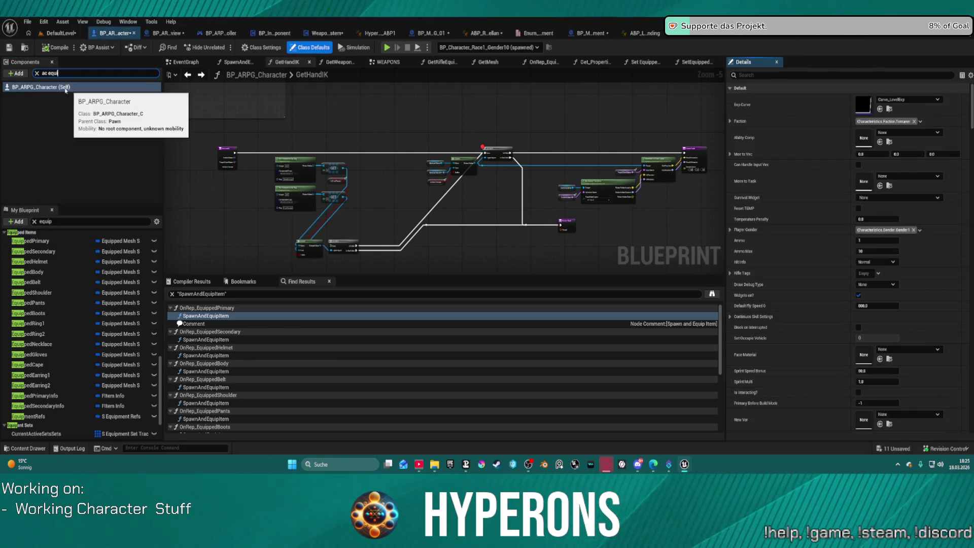
{"action": "left_click", "coordinate": [21, 72]}
{"action": "type", "text": "ac equi"}
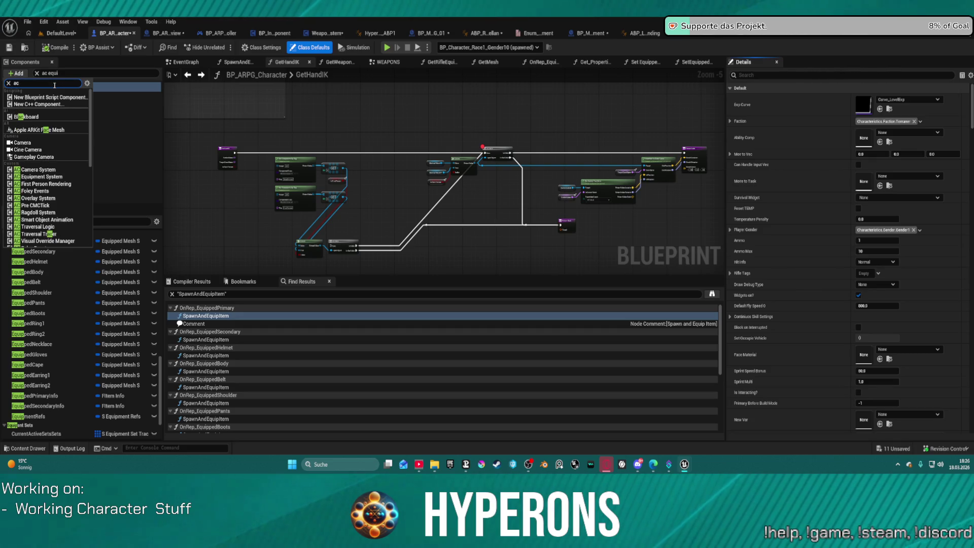
{"action": "key", "text": "Escape"}
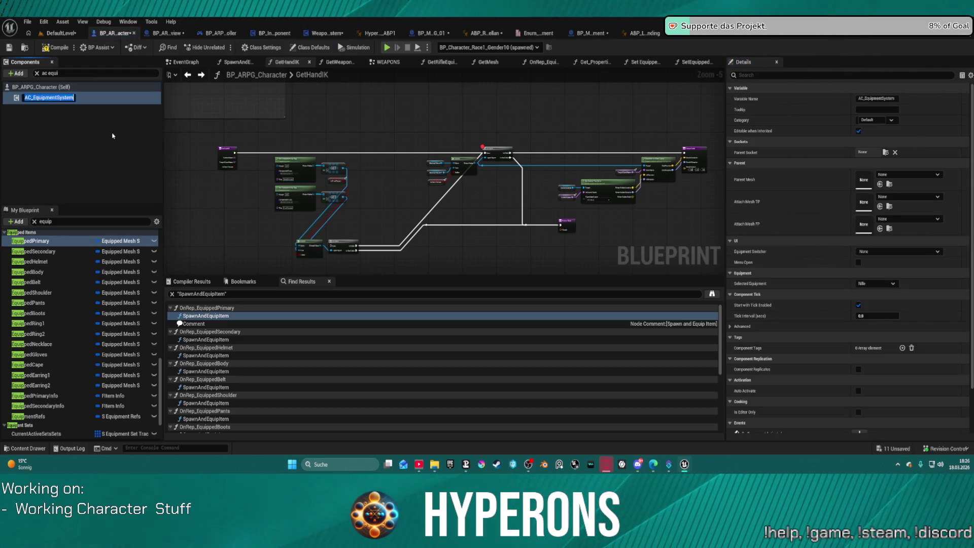
{"action": "left_click", "coordinate": [44, 97]}
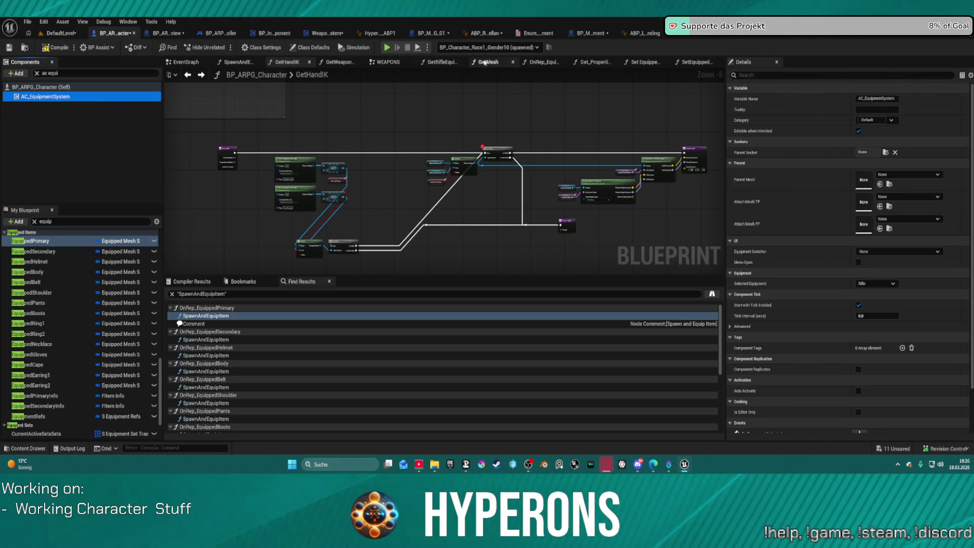
{"action": "left_click", "coordinate": [370, 222]}
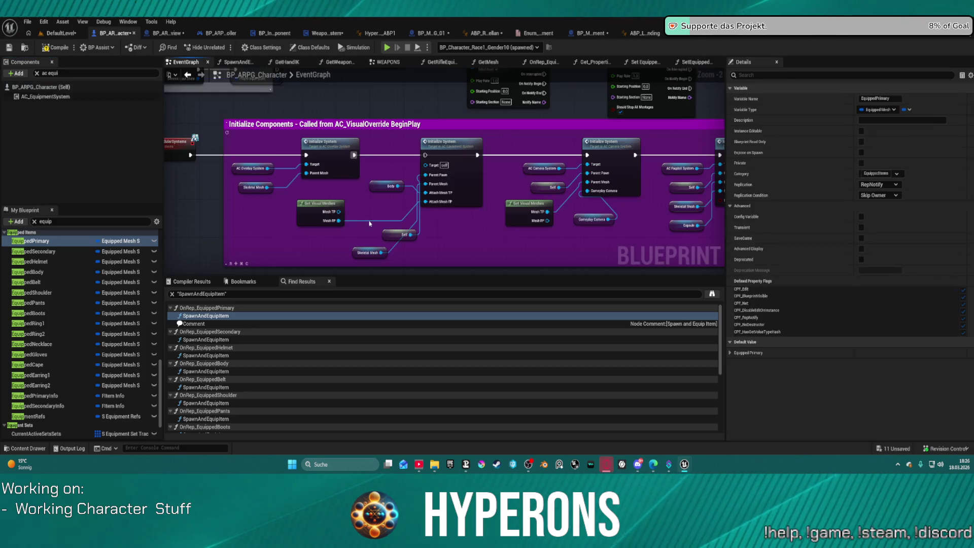
Wire an AC Equipment System reference into the second Initialize System node and compile.
{"action": "left_click_drag", "start_coordinate": [426, 155], "coordinate": [354, 155]}
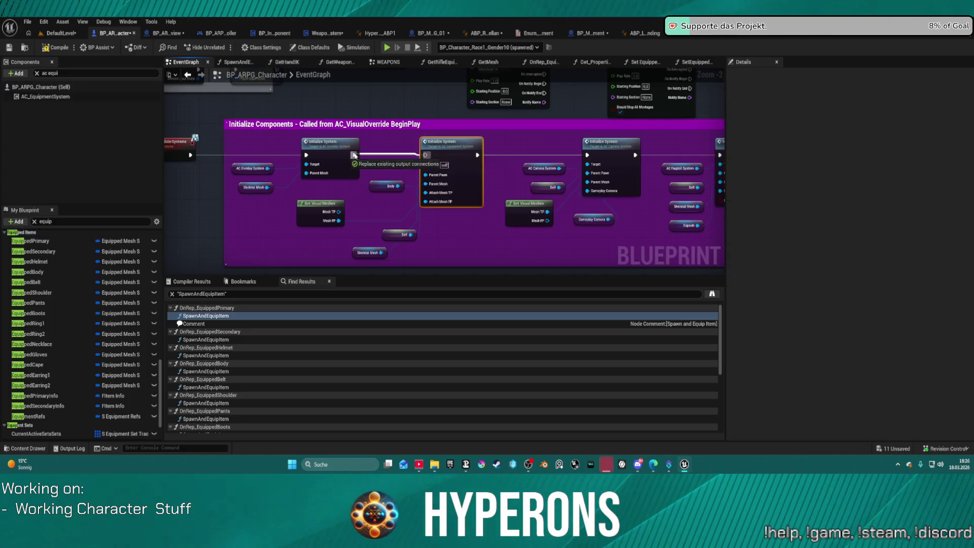
{"action": "mouse_move", "coordinate": [46, 97]}
{"action": "left_mouse_down"}
{"action": "mouse_move", "coordinate": [417, 175]}
{"action": "mouse_move", "coordinate": [426, 164]}
{"action": "left_mouse_up"}
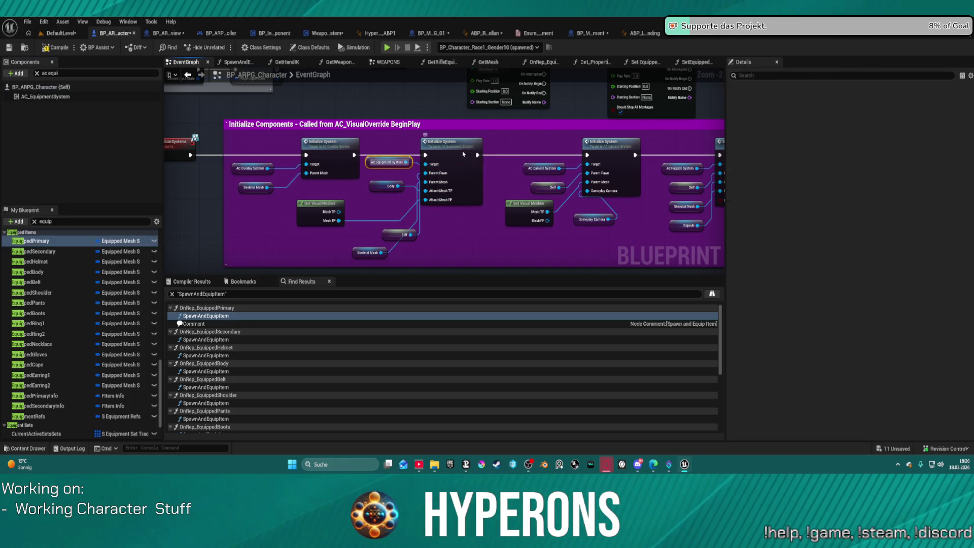
{"action": "left_click", "coordinate": [462, 153]}
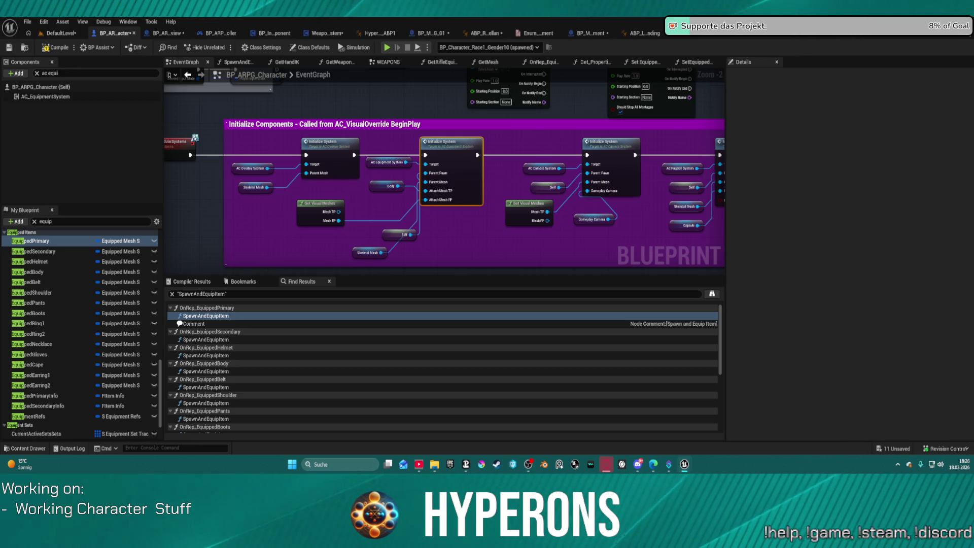
{"action": "left_click", "coordinate": [51, 48]}
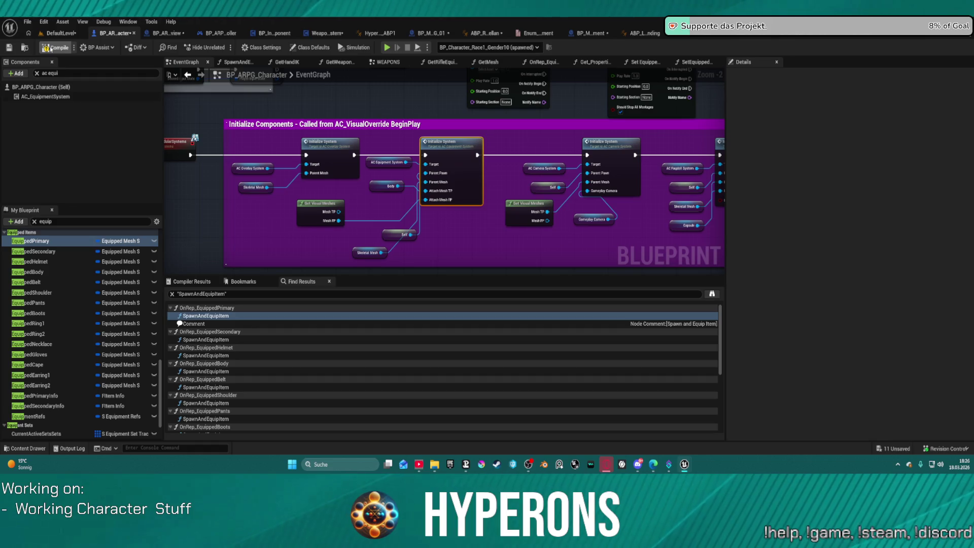
Start play and follow the compile-error prompt to the failing ABP_Retarget_Kellan blueprint.
{"action": "left_click", "coordinate": [386, 48]}
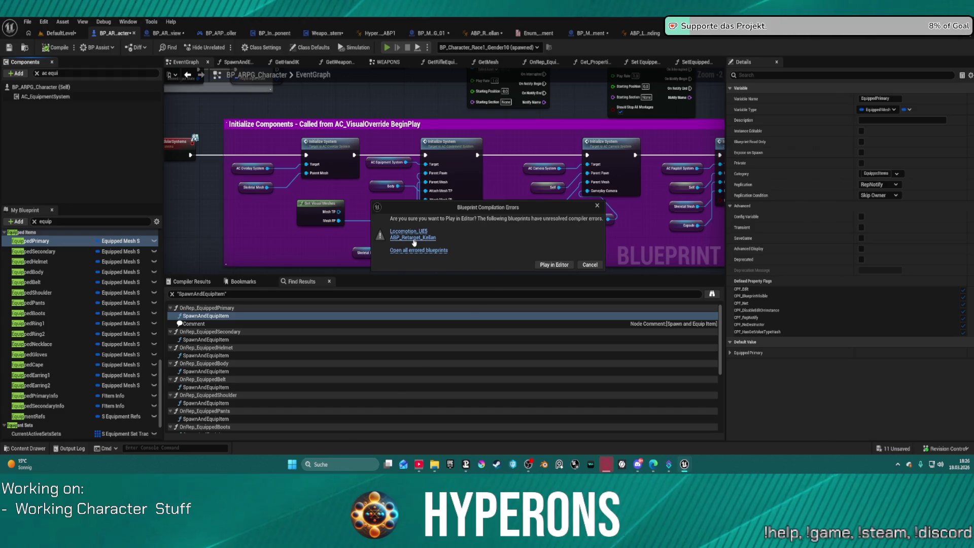
{"action": "left_click", "coordinate": [553, 266]}
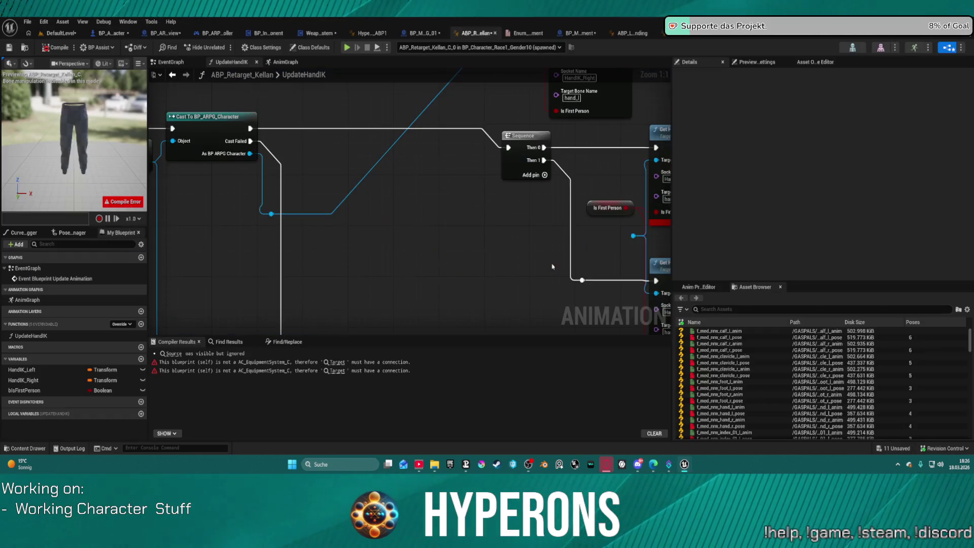
{"action": "scroll", "coordinate": [489, 227], "scroll_direction": "down", "scroll_amount": 3}
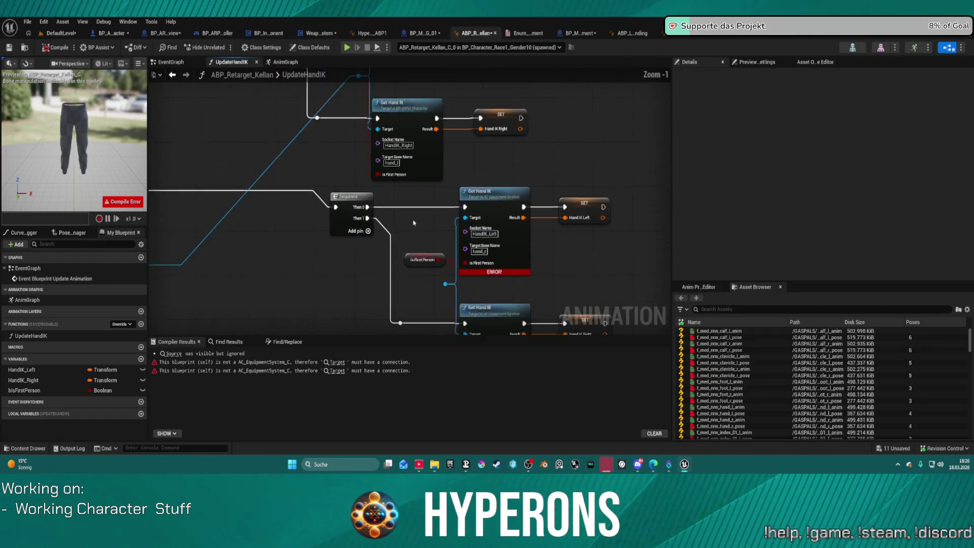
{"action": "scroll", "coordinate": [396, 213], "scroll_direction": "up", "scroll_amount": 1}
Feed Get AC Equipment System from the cast character into the Get Hand IK Target pin.
{"action": "left_click_drag", "start_coordinate": [251, 244], "coordinate": [313, 249]}
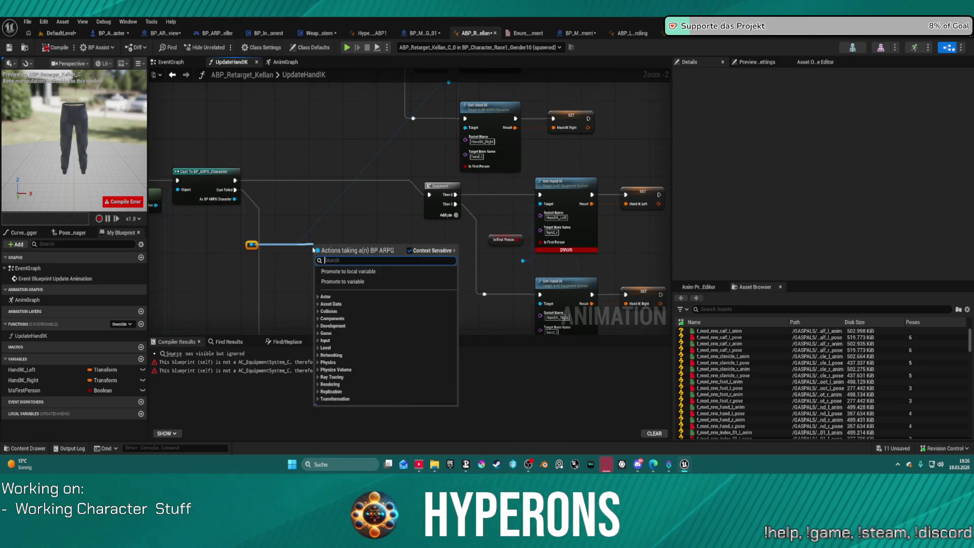
{"action": "type", "text": "ac equ"}
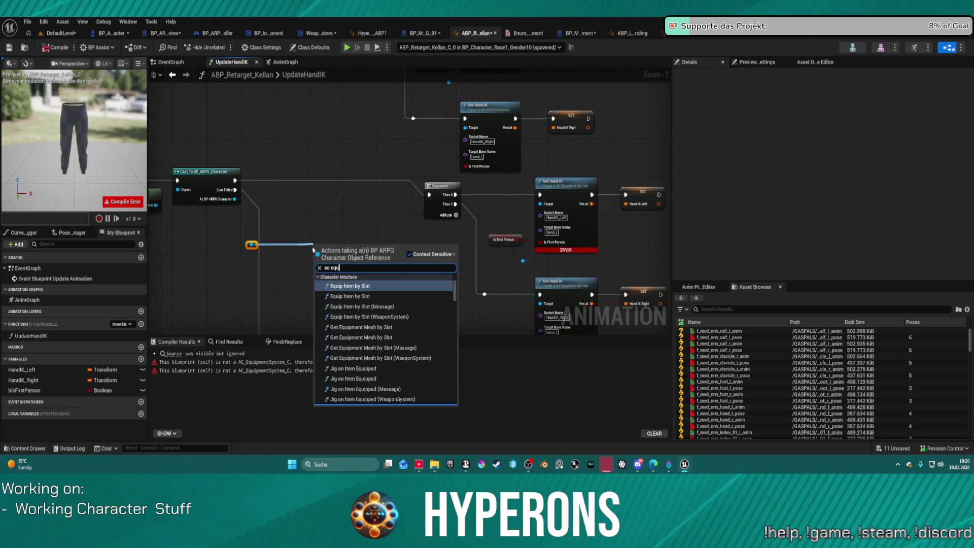
{"action": "type", "text": "ip"}
{"action": "scroll", "coordinate": [350, 385], "scroll_direction": "down", "scroll_amount": 5}
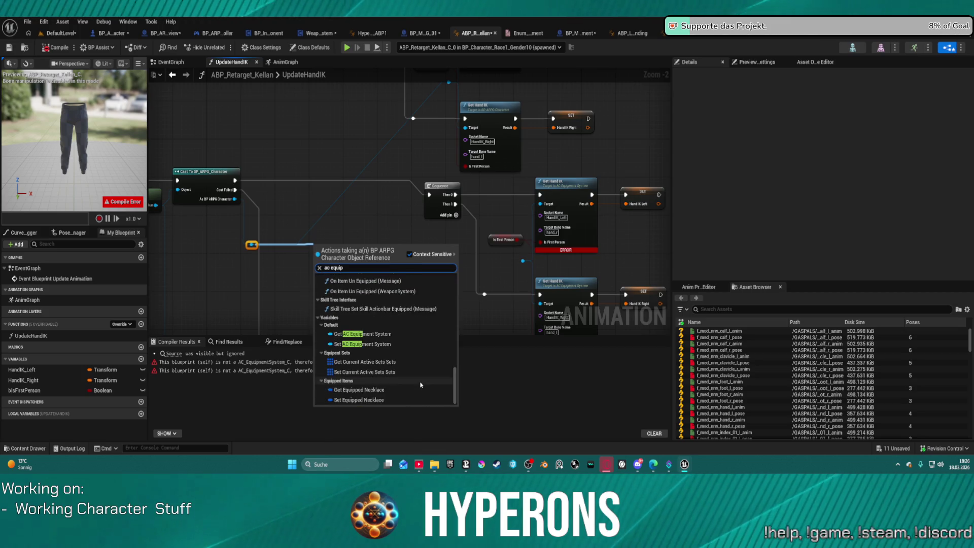
{"action": "left_click", "coordinate": [362, 334]}
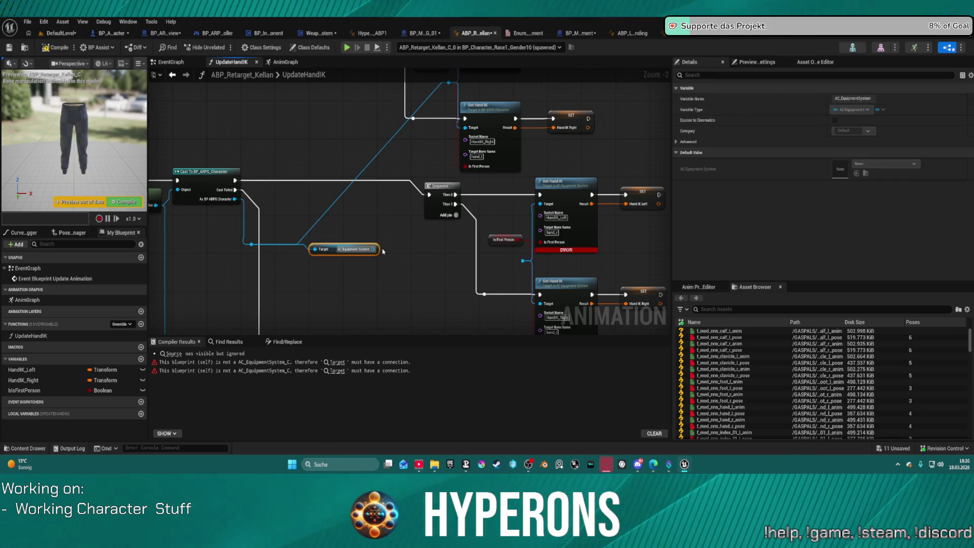
{"action": "left_click_drag", "start_coordinate": [380, 252], "coordinate": [524, 260]}
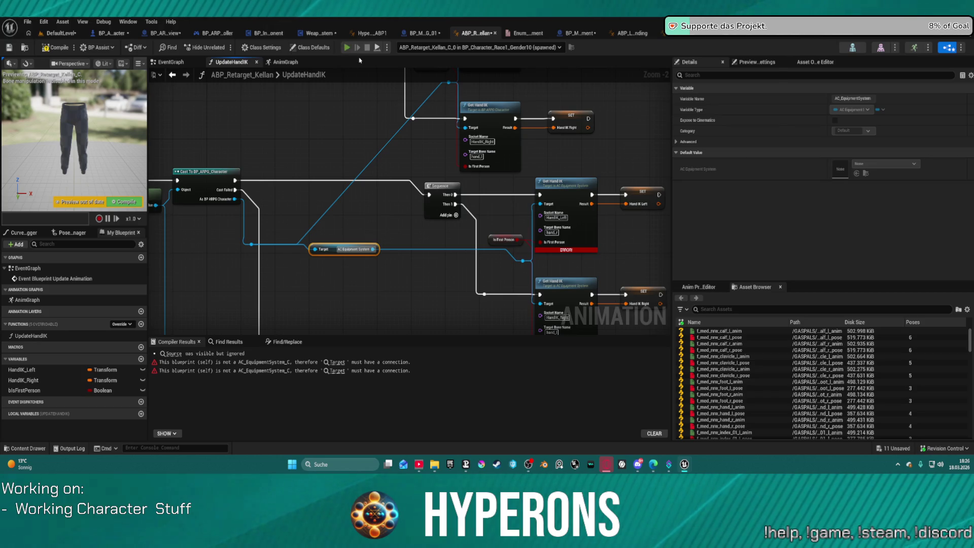
Play despite remaining compile errors and bring up the inventory with the I key.
{"action": "left_click", "coordinate": [348, 47]}
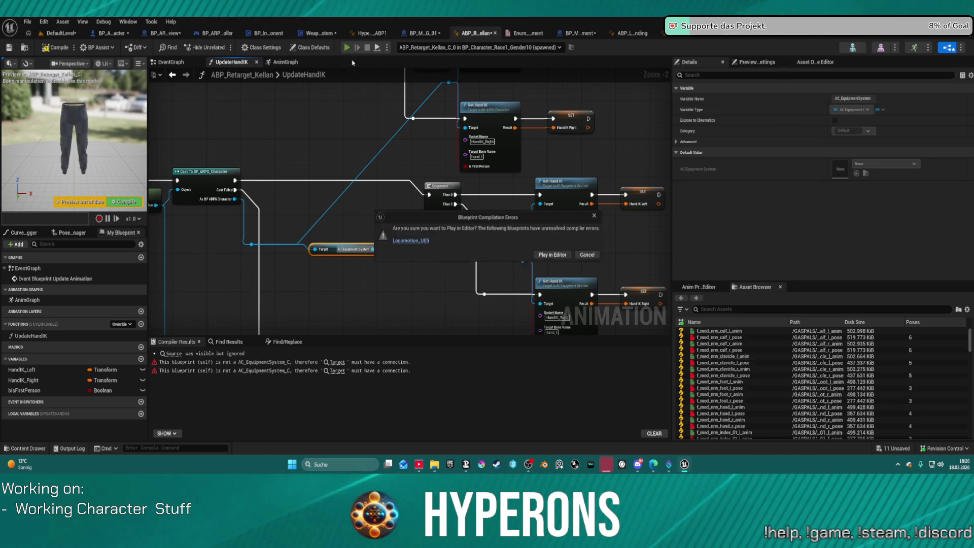
{"action": "left_click", "coordinate": [554, 256]}
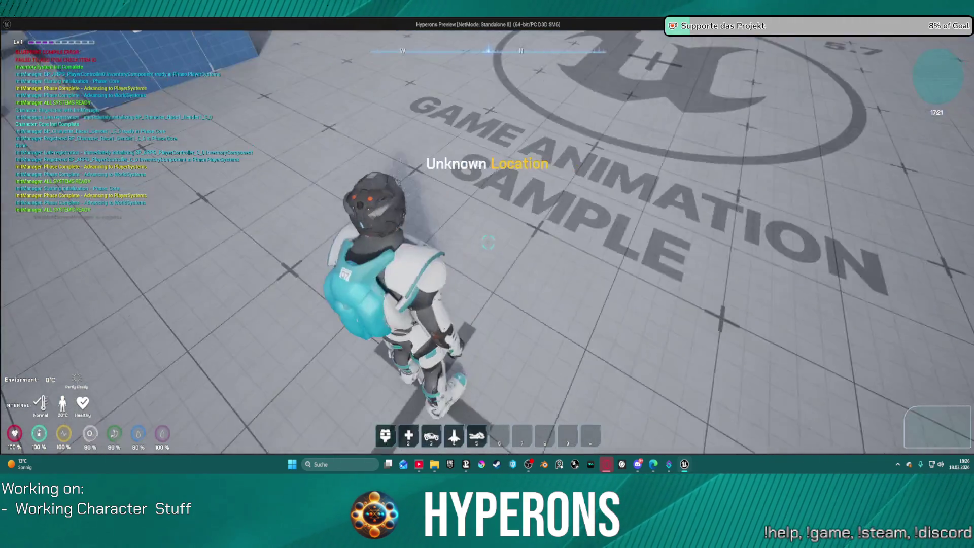
{"action": "key", "text": "i"}
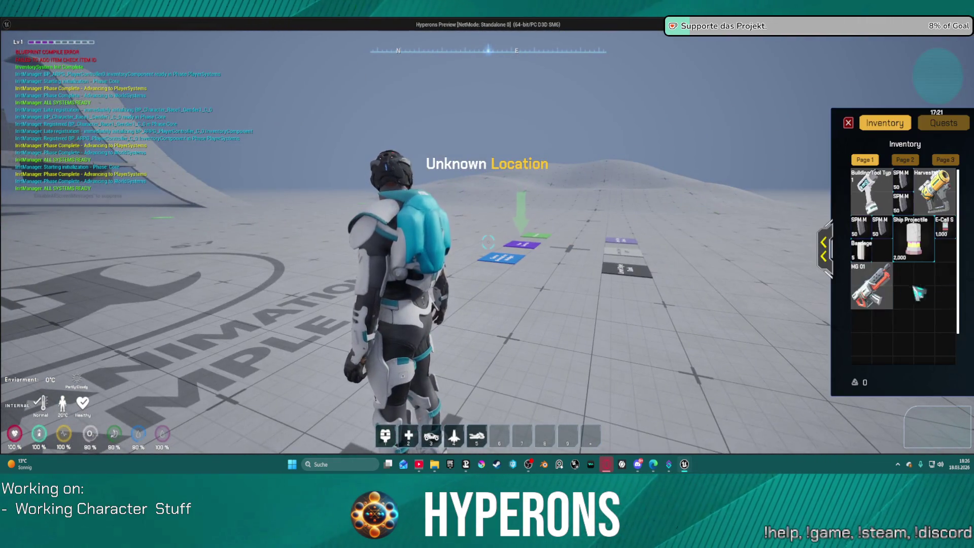
Equip the MG 01 rifle from inventory, run around to check the pose, and switch back to the editor.
{"action": "left_click_drag", "start_coordinate": [709, 270], "coordinate": [488, 270]}
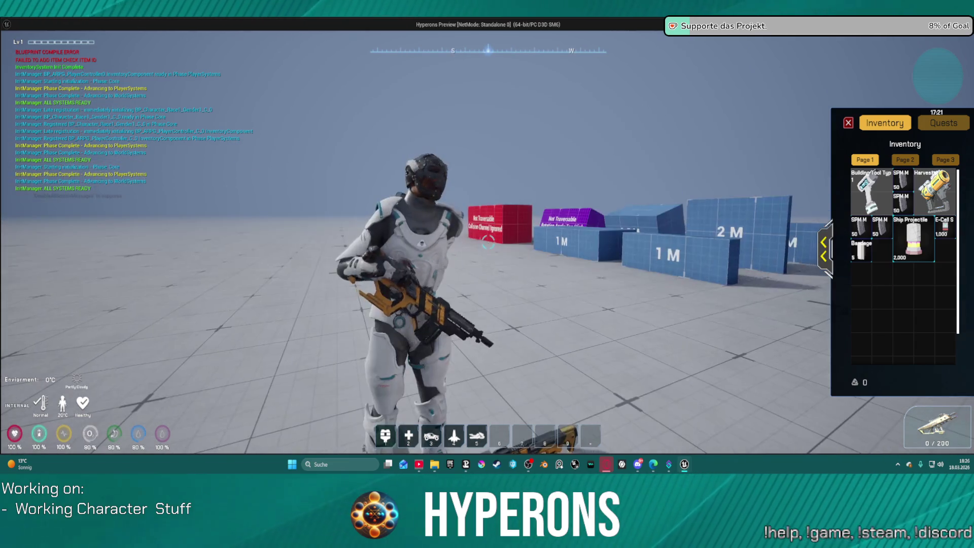
{"action": "left_click_drag", "start_coordinate": [691, 227], "coordinate": [471, 226]}
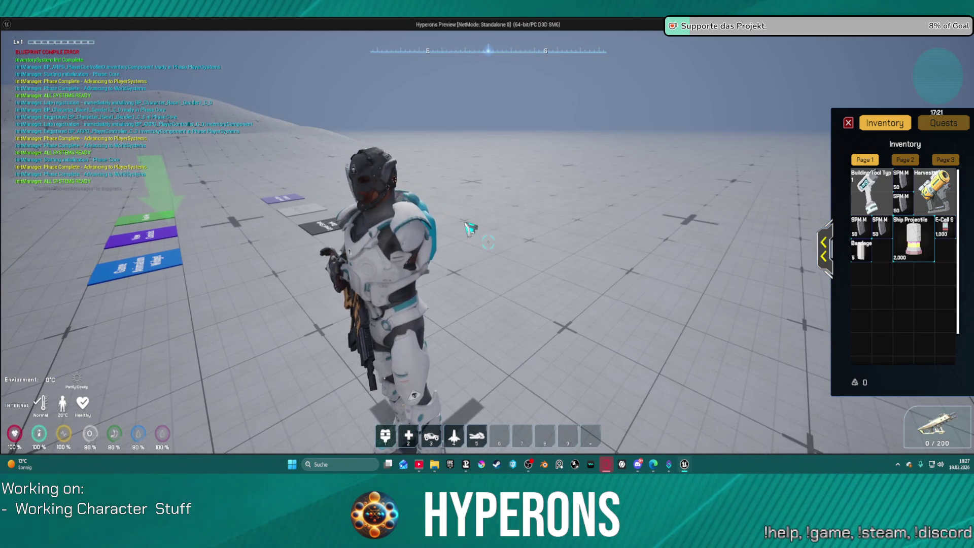
{"action": "key", "text": "w"}
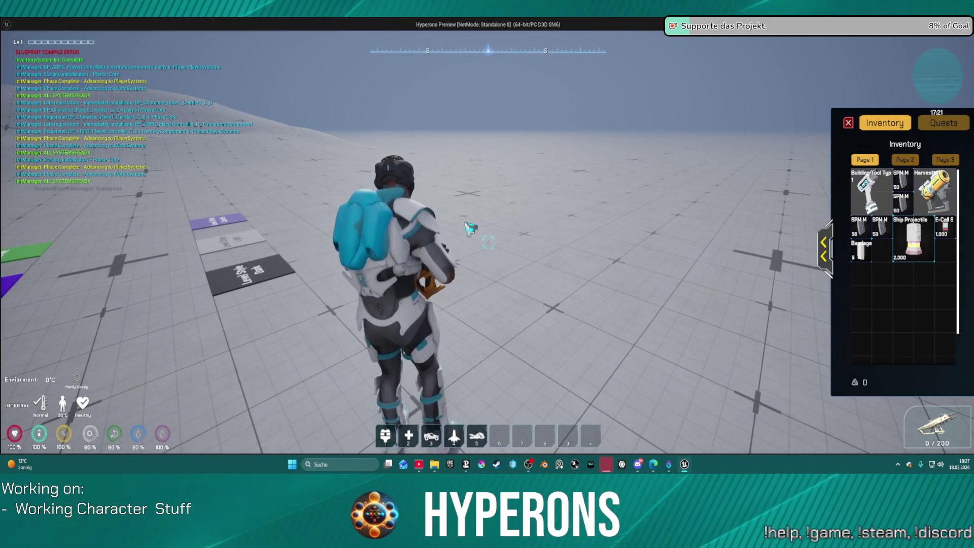
{"action": "left_click_drag", "start_coordinate": [469, 228], "coordinate": [248, 227]}
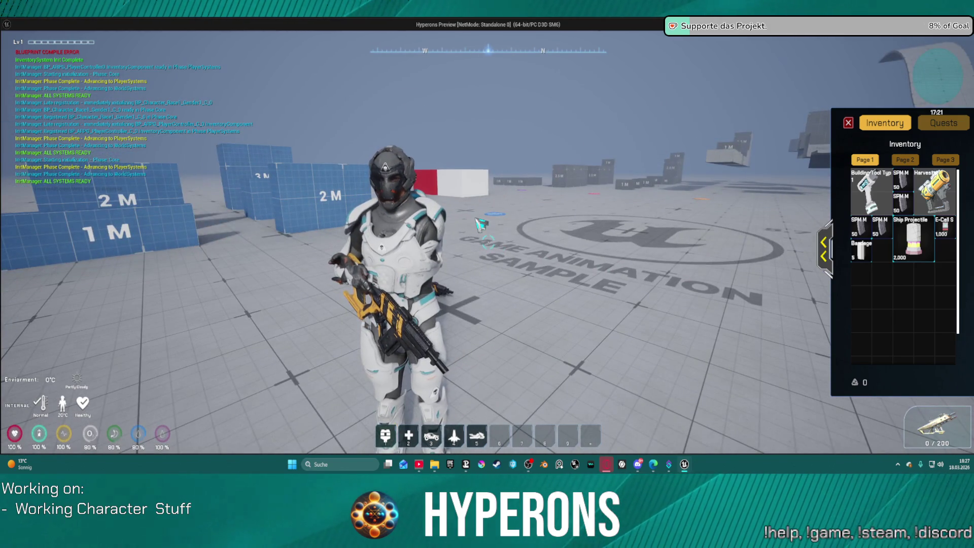
{"action": "key", "text": "alt+Tab"}
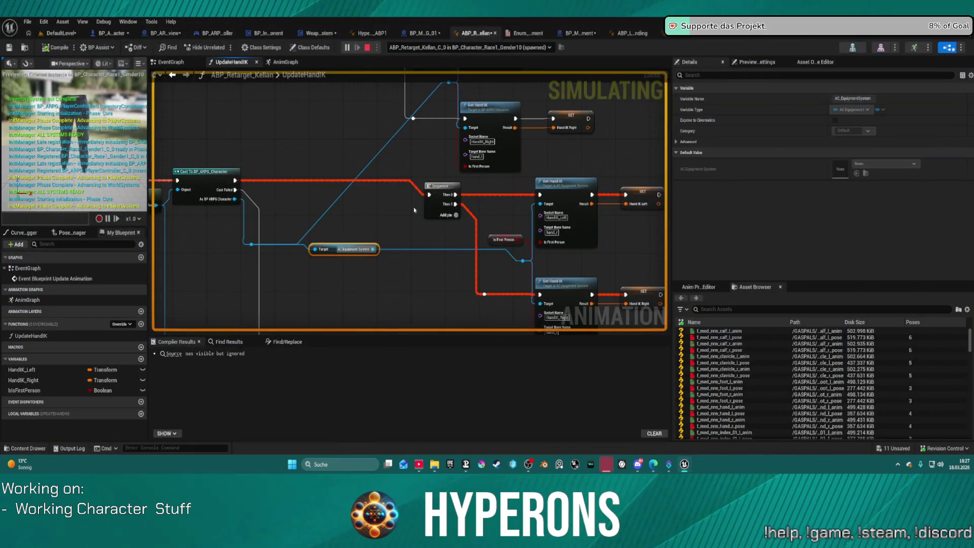
End the play session, select the Get Hand IK node, and bring up the Edit menu.
{"action": "key", "text": "Escape"}
{"action": "mouse_move", "coordinate": [346, 181]}
{"action": "left_mouse_down"}
{"action": "mouse_move", "coordinate": [475, 148]}
{"action": "mouse_move", "coordinate": [402, 298]}
{"action": "left_mouse_up"}
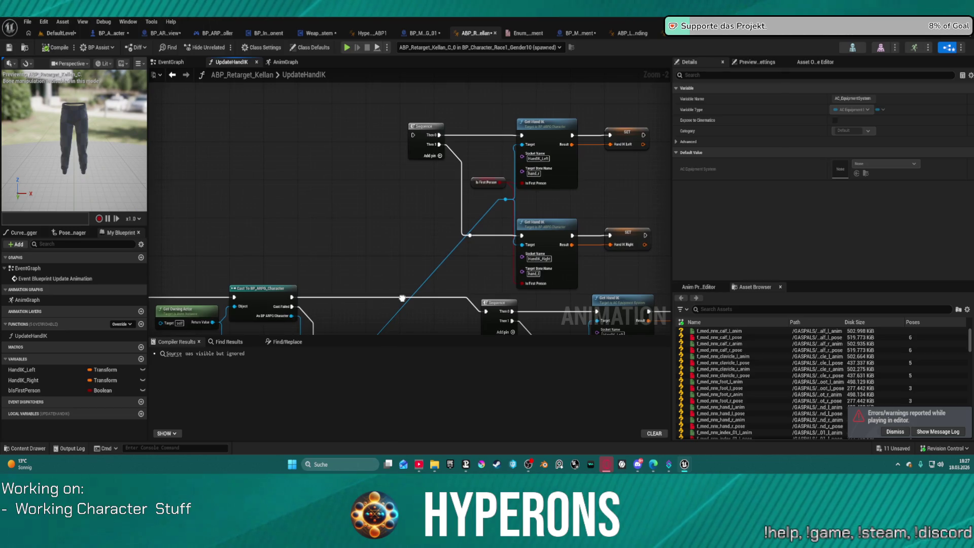
{"action": "scroll", "coordinate": [402, 299], "scroll_direction": "down", "scroll_amount": 4}
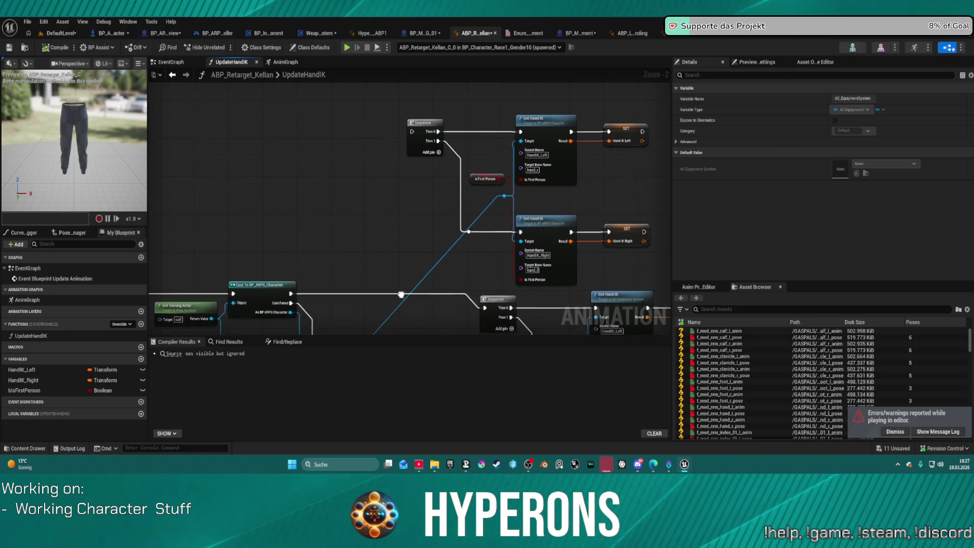
{"action": "scroll", "coordinate": [403, 251], "scroll_direction": "up", "scroll_amount": 2}
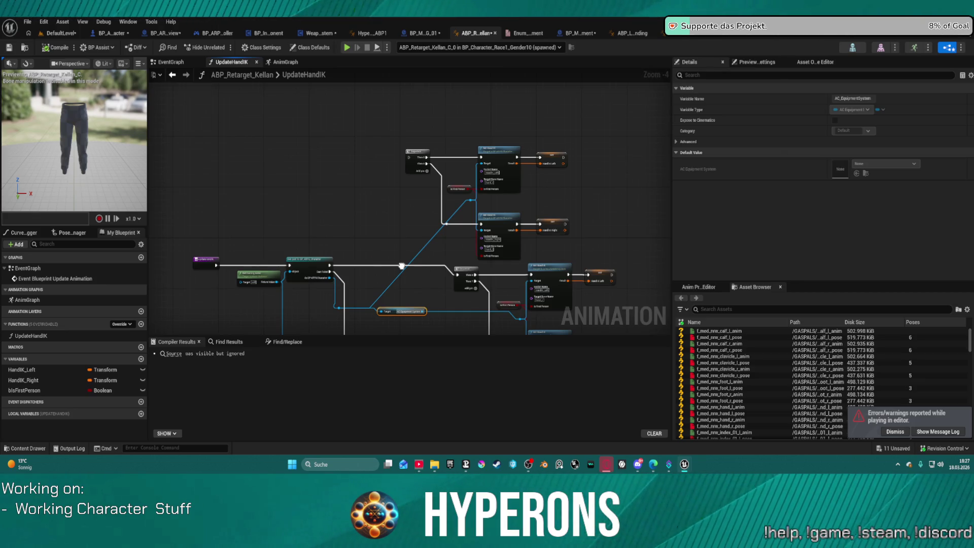
{"action": "left_click_drag", "start_coordinate": [402, 266], "coordinate": [407, 255]}
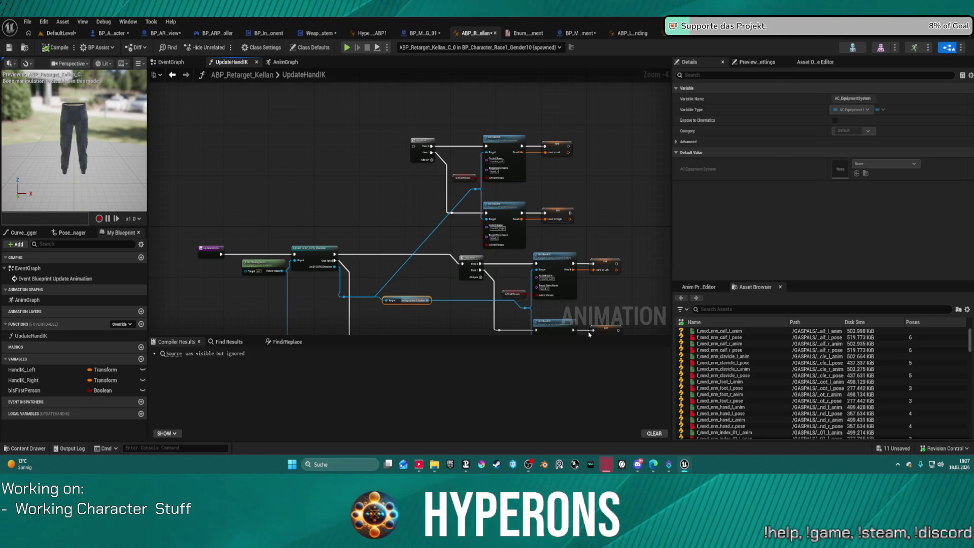
{"action": "left_click", "coordinate": [560, 274]}
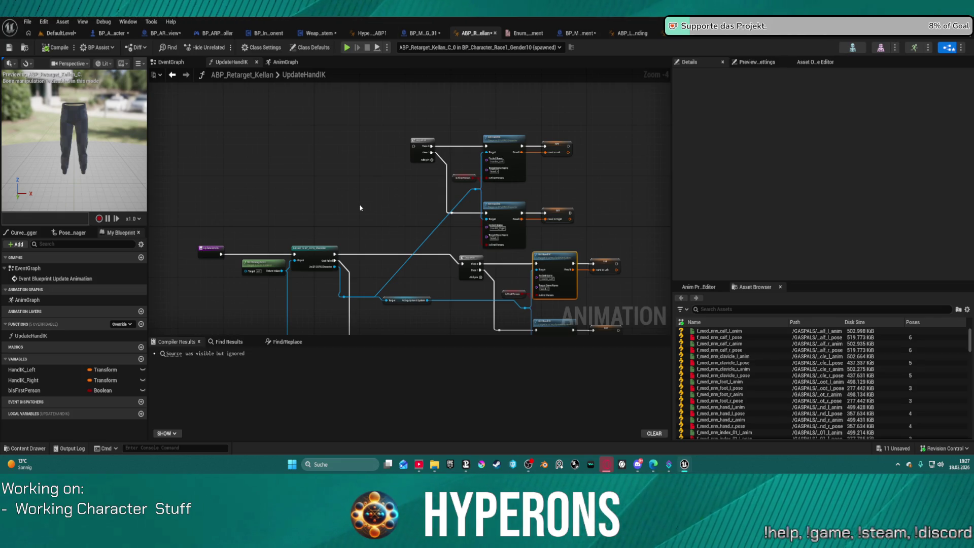
{"action": "left_click_drag", "start_coordinate": [360, 208], "coordinate": [379, 143]}
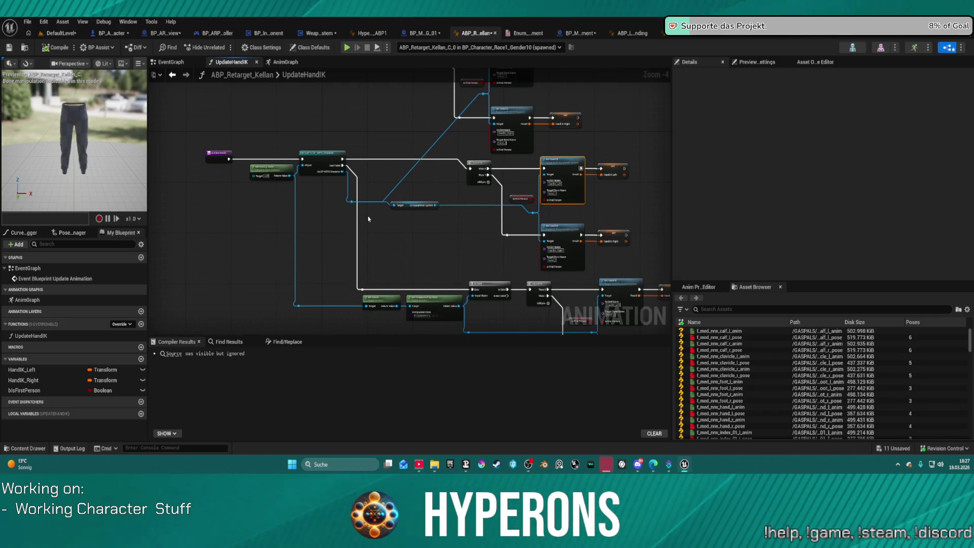
{"action": "left_click", "coordinate": [43, 22]}
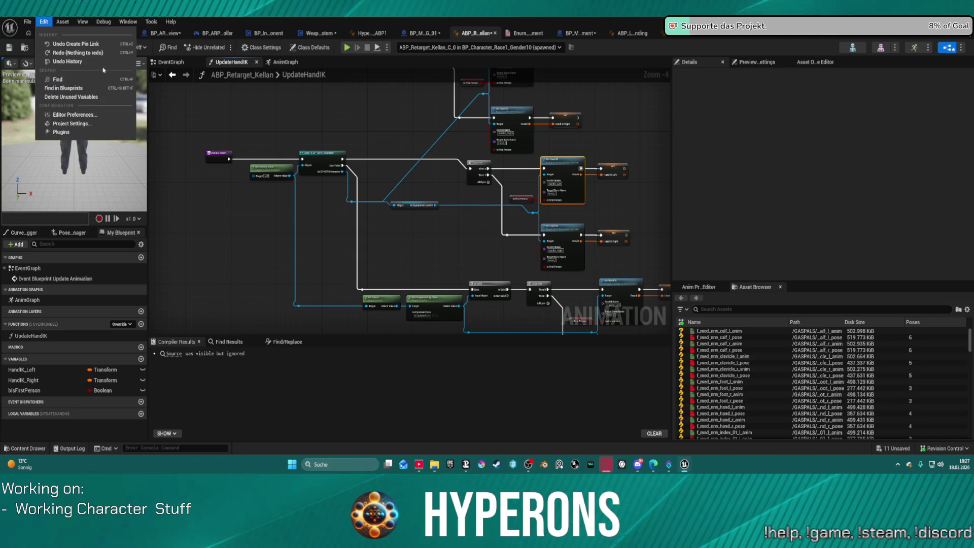
{"action": "left_click", "coordinate": [68, 61]}
{"action": "scroll", "coordinate": [545, 346], "scroll_direction": "up", "scroll_amount": 3}
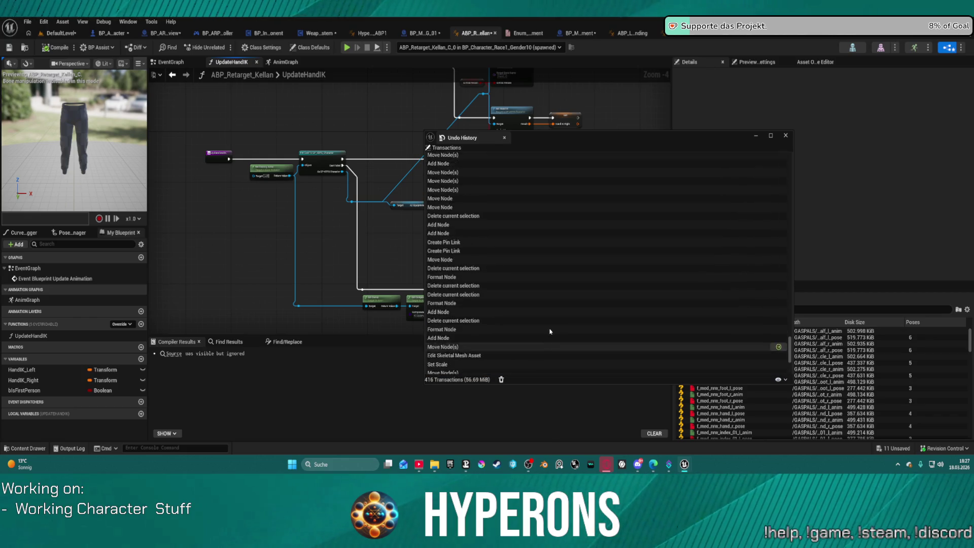
{"action": "scroll", "coordinate": [554, 324], "scroll_direction": "up", "scroll_amount": 5}
{"action": "scroll", "coordinate": [598, 290], "scroll_direction": "up", "scroll_amount": 2}
{"action": "scroll", "coordinate": [598, 290], "scroll_direction": "up", "scroll_amount": 3}
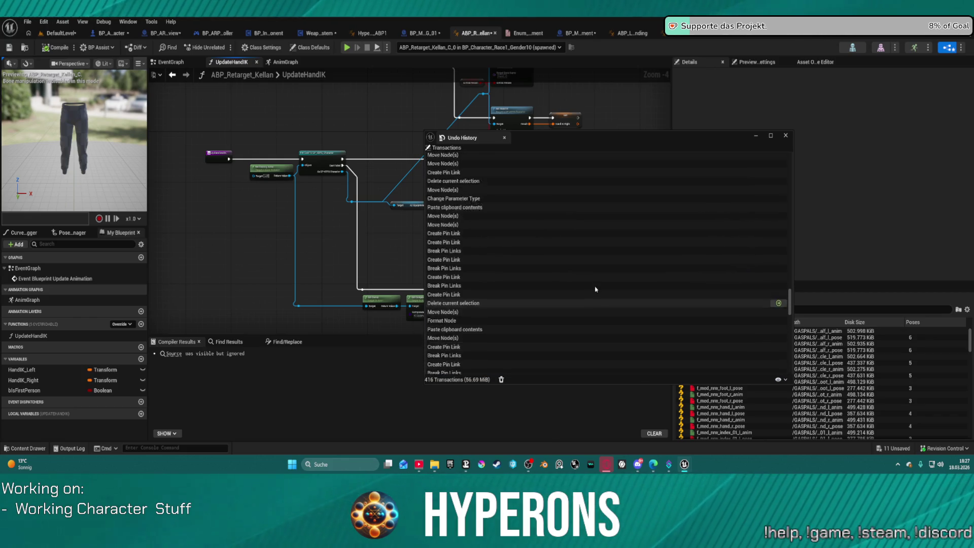
{"action": "scroll", "coordinate": [595, 289], "scroll_direction": "up", "scroll_amount": 3}
{"action": "scroll", "coordinate": [595, 288], "scroll_direction": "up", "scroll_amount": 1}
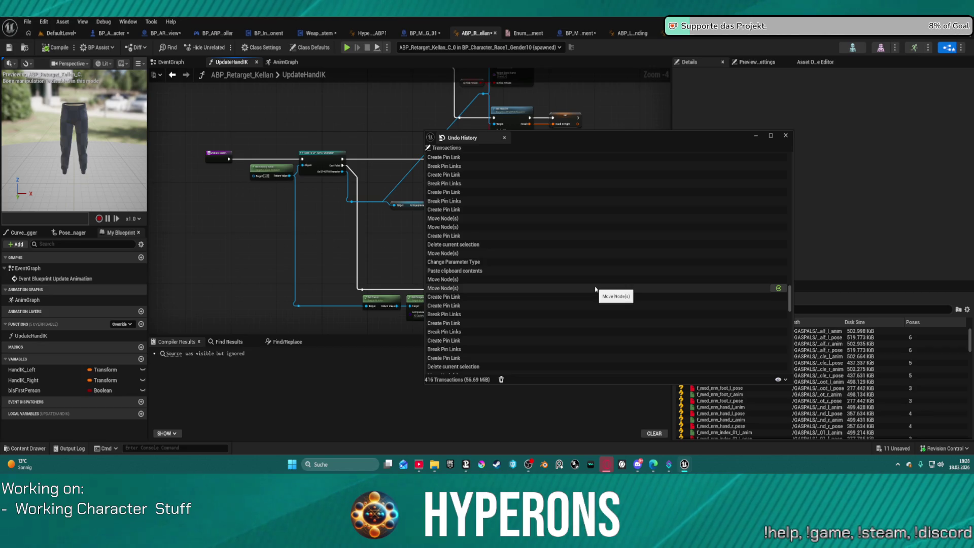
{"action": "scroll", "coordinate": [595, 289], "scroll_direction": "up", "scroll_amount": 2}
{"action": "scroll", "coordinate": [594, 287], "scroll_direction": "up", "scroll_amount": 2}
{"action": "scroll", "coordinate": [594, 281], "scroll_direction": "up", "scroll_amount": 2}
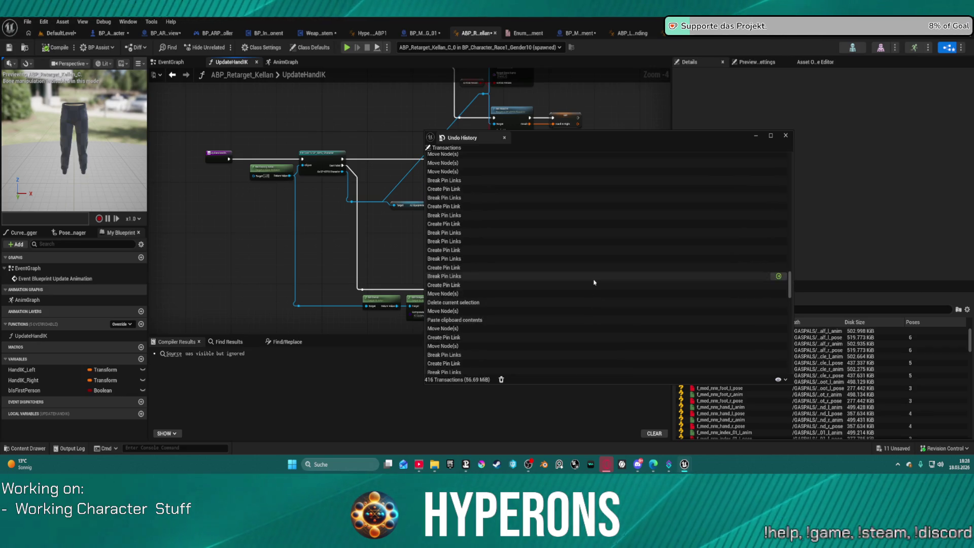
{"action": "scroll", "coordinate": [594, 283], "scroll_direction": "up", "scroll_amount": 2}
{"action": "scroll", "coordinate": [595, 277], "scroll_direction": "up", "scroll_amount": 2}
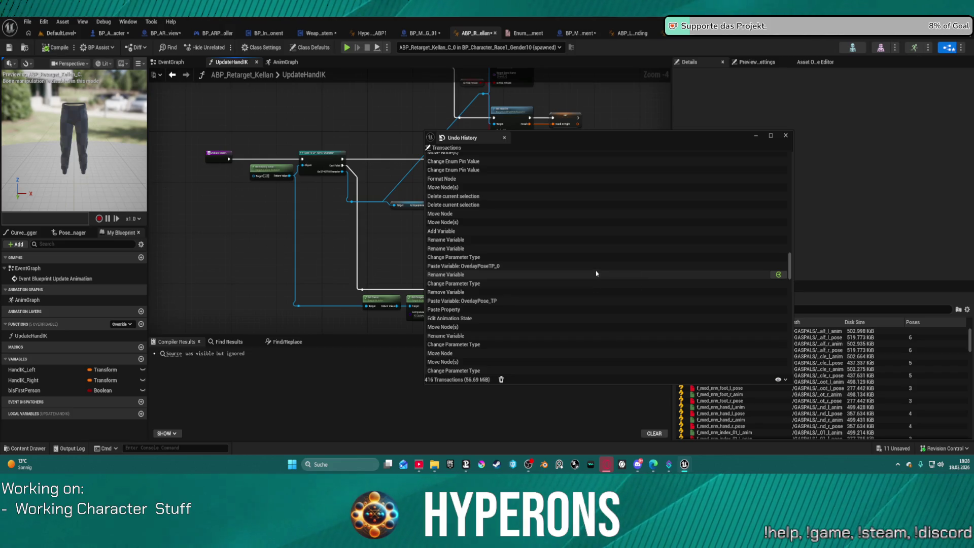
{"action": "scroll", "coordinate": [596, 273], "scroll_direction": "down", "scroll_amount": 2}
{"action": "scroll", "coordinate": [596, 272], "scroll_direction": "down", "scroll_amount": 2}
{"action": "scroll", "coordinate": [596, 273], "scroll_direction": "down", "scroll_amount": 2}
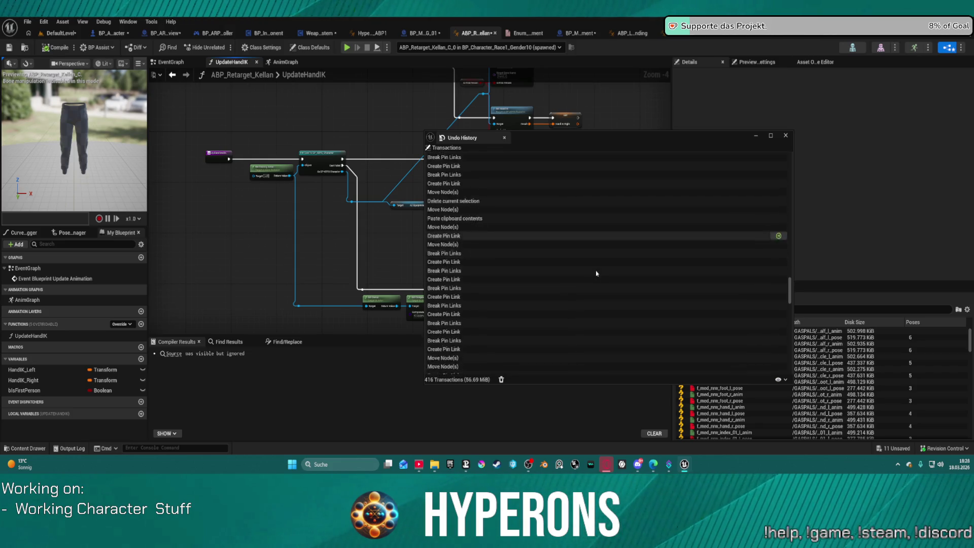
{"action": "scroll", "coordinate": [596, 273], "scroll_direction": "down", "scroll_amount": 2}
{"action": "scroll", "coordinate": [596, 272], "scroll_direction": "down", "scroll_amount": 5}
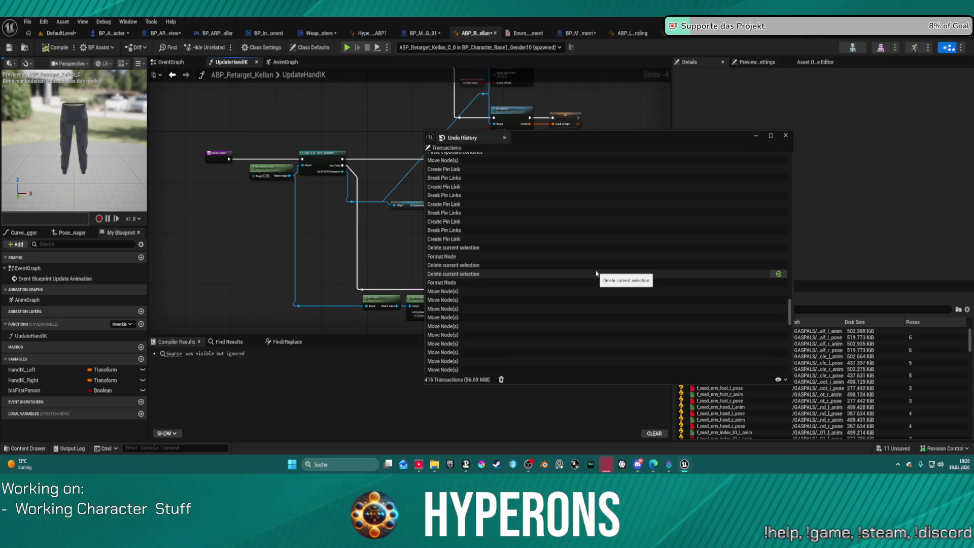
{"action": "scroll", "coordinate": [596, 273], "scroll_direction": "down", "scroll_amount": 3}
{"action": "scroll", "coordinate": [598, 274], "scroll_direction": "down", "scroll_amount": 3}
{"action": "scroll", "coordinate": [602, 276], "scroll_direction": "down", "scroll_amount": 3}
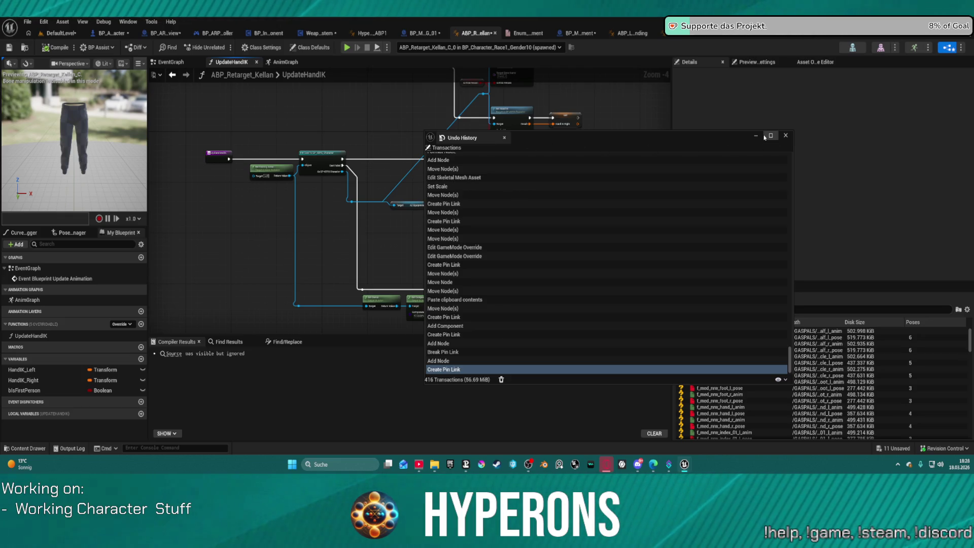
{"action": "left_click", "coordinate": [785, 136]}
{"action": "scroll", "coordinate": [486, 264], "scroll_direction": "down", "scroll_amount": 1}
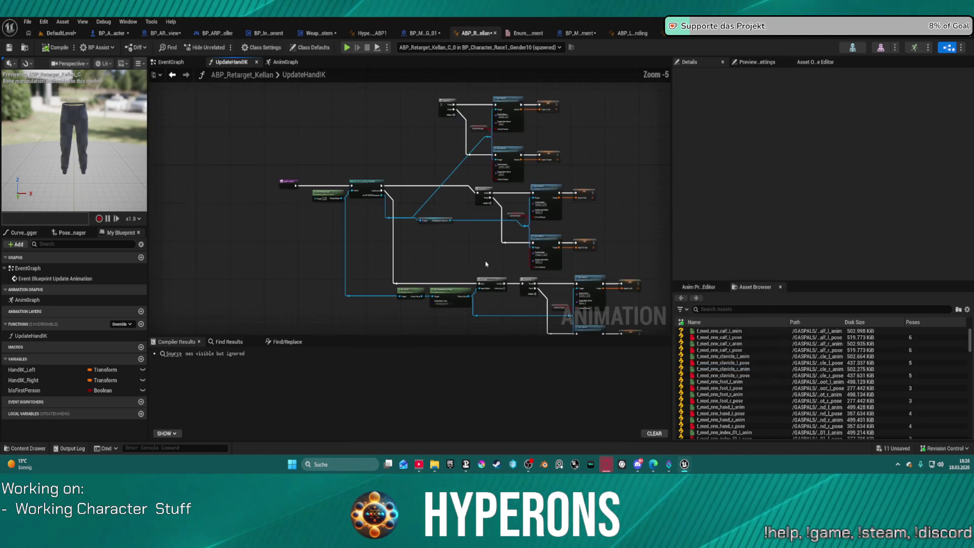
{"action": "scroll", "coordinate": [429, 248], "scroll_direction": "down", "scroll_amount": 1}
{"action": "scroll", "coordinate": [406, 185], "scroll_direction": "up", "scroll_amount": 1}
{"action": "scroll", "coordinate": [402, 174], "scroll_direction": "up", "scroll_amount": 1}
{"action": "scroll", "coordinate": [393, 202], "scroll_direction": "up", "scroll_amount": 1}
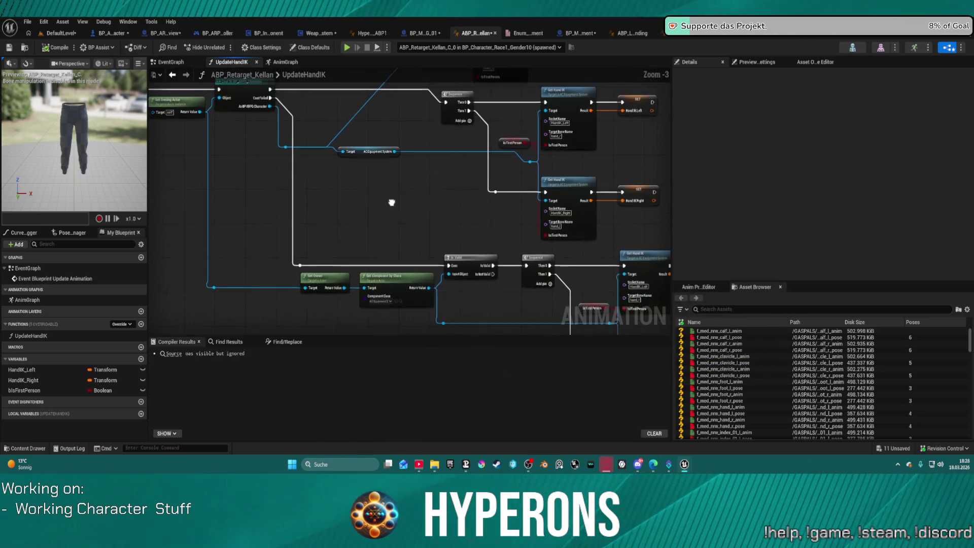
Switch to the BP_ARPG_Character blueprint and show its class defaults.
{"action": "mouse_move", "coordinate": [392, 202]}
{"action": "left_mouse_down"}
{"action": "mouse_move", "coordinate": [391, 236]}
{"action": "mouse_move", "coordinate": [372, 254]}
{"action": "mouse_move", "coordinate": [347, 226]}
{"action": "mouse_move", "coordinate": [436, 212]}
{"action": "left_mouse_up"}
{"action": "scroll", "coordinate": [352, 227], "scroll_direction": "down", "scroll_amount": 1}
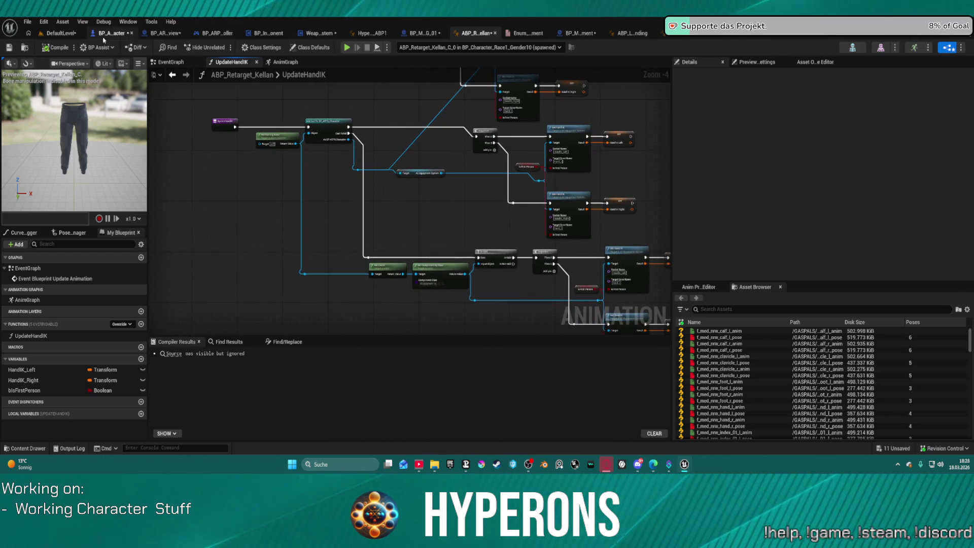
{"action": "left_click", "coordinate": [107, 34]}
{"action": "left_click", "coordinate": [37, 73]}
{"action": "left_click", "coordinate": [42, 86]}
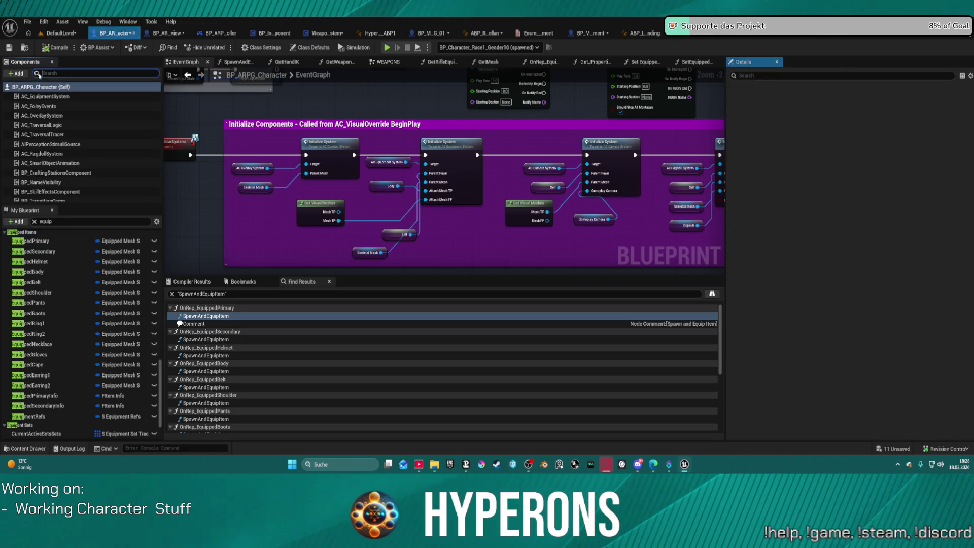
{"action": "scroll", "coordinate": [65, 140], "scroll_direction": "down", "scroll_amount": 3}
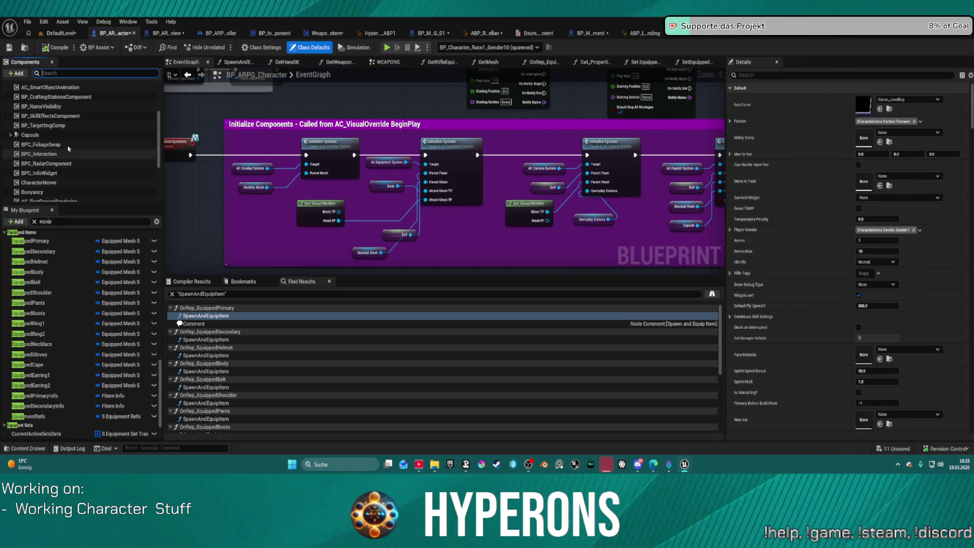
Delete the VisualOverride component under Capsule and start a play session to test.
{"action": "left_click", "coordinate": [13, 135]}
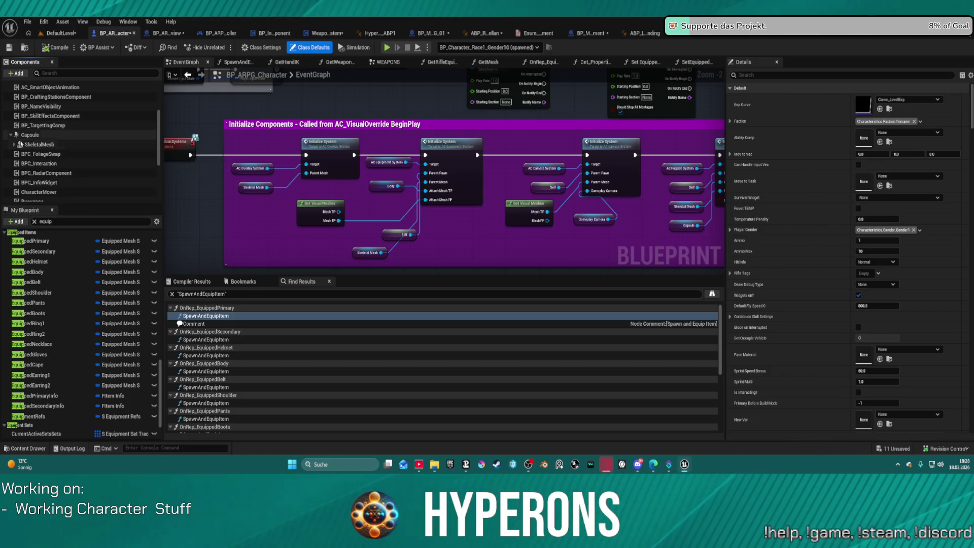
{"action": "left_click", "coordinate": [34, 156]}
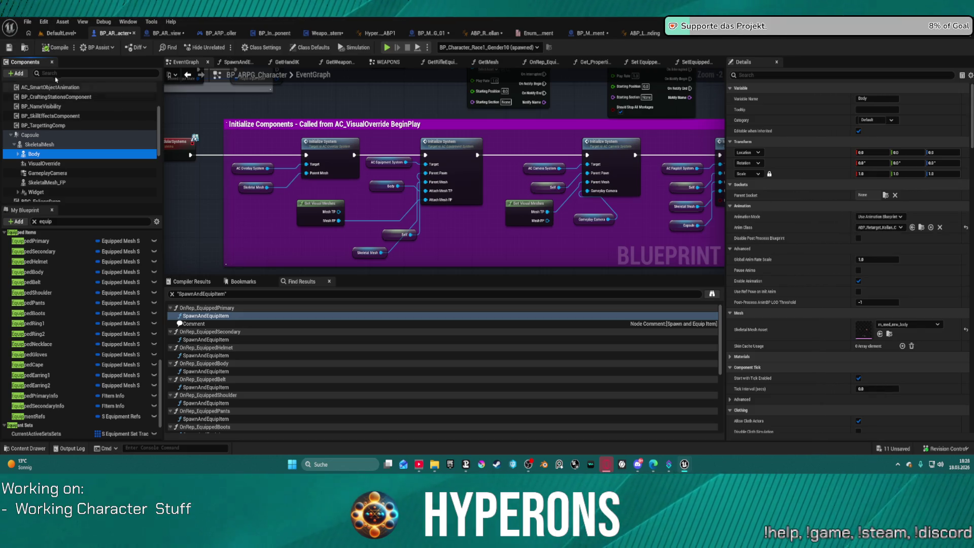
{"action": "left_click", "coordinate": [46, 163]}
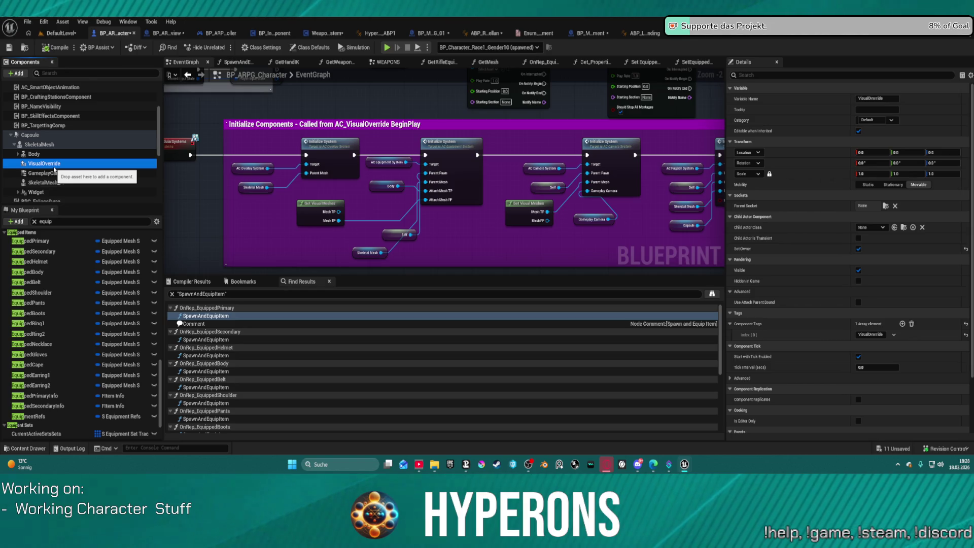
{"action": "key", "text": "Delete"}
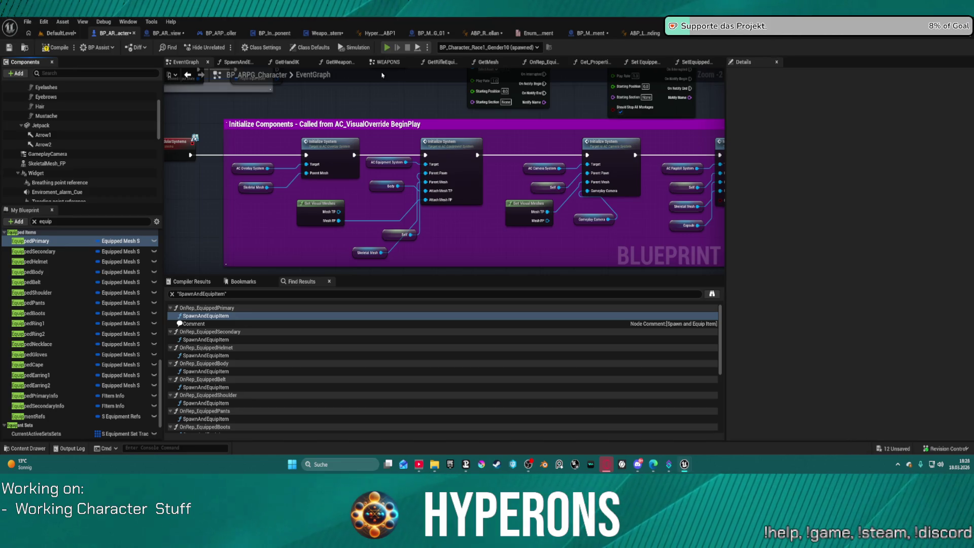
{"action": "key", "text": "F7"}
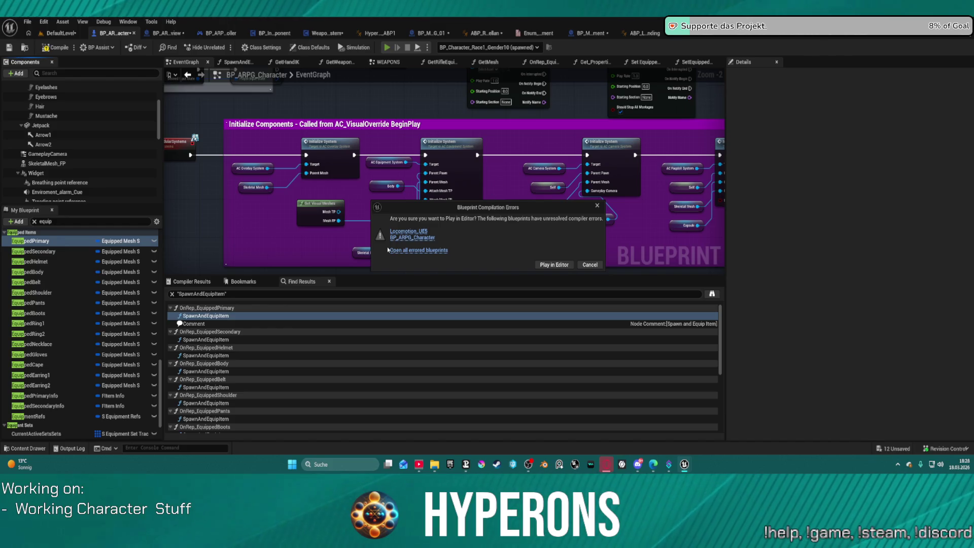
Dismiss the compile-errors prompt and jump to the Get ChildActor warning from Compiler Results.
{"action": "key", "text": "Escape"}
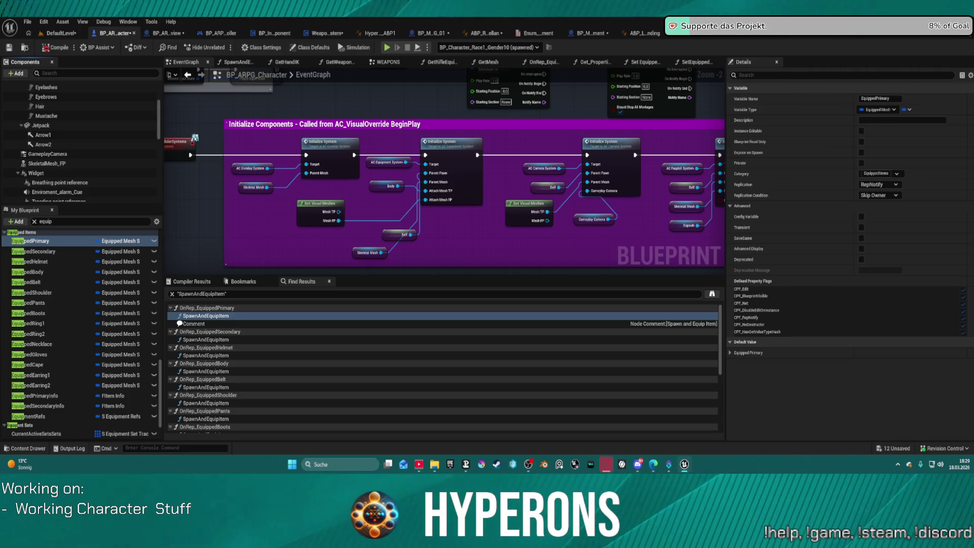
{"action": "scroll", "coordinate": [447, 175], "scroll_direction": "down", "scroll_amount": 2}
{"action": "scroll", "coordinate": [447, 175], "scroll_direction": "down", "scroll_amount": 3}
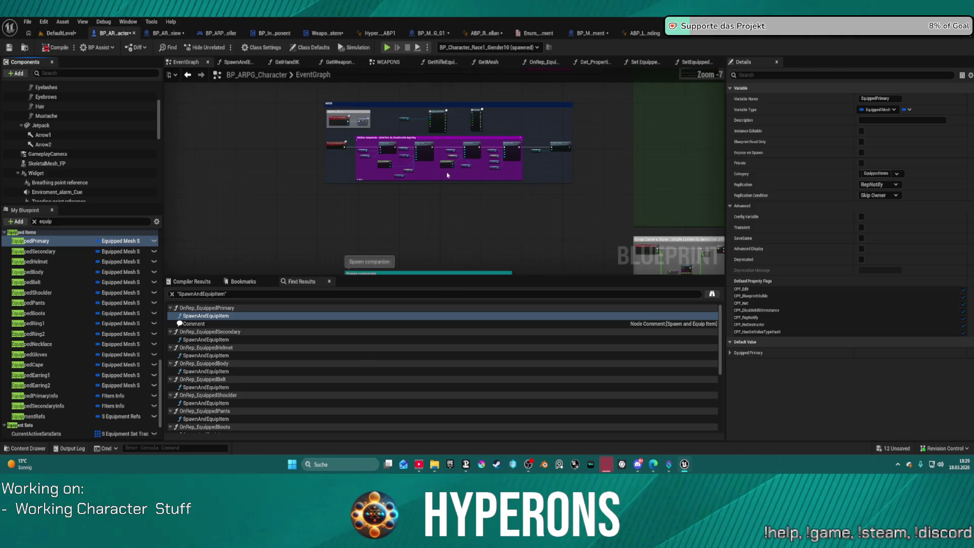
{"action": "scroll", "coordinate": [447, 175], "scroll_direction": "up", "scroll_amount": 6}
{"action": "left_click", "coordinate": [191, 282]}
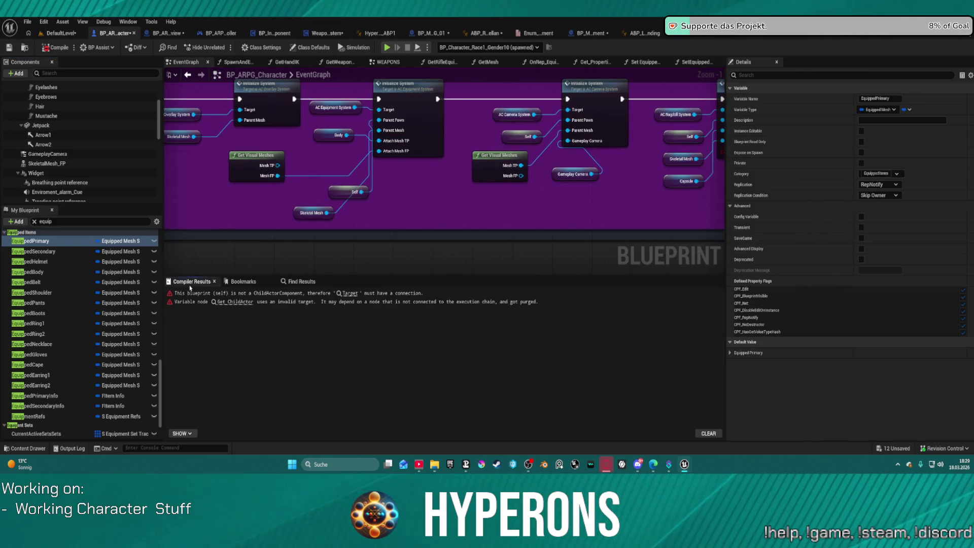
{"action": "left_click", "coordinate": [236, 301]}
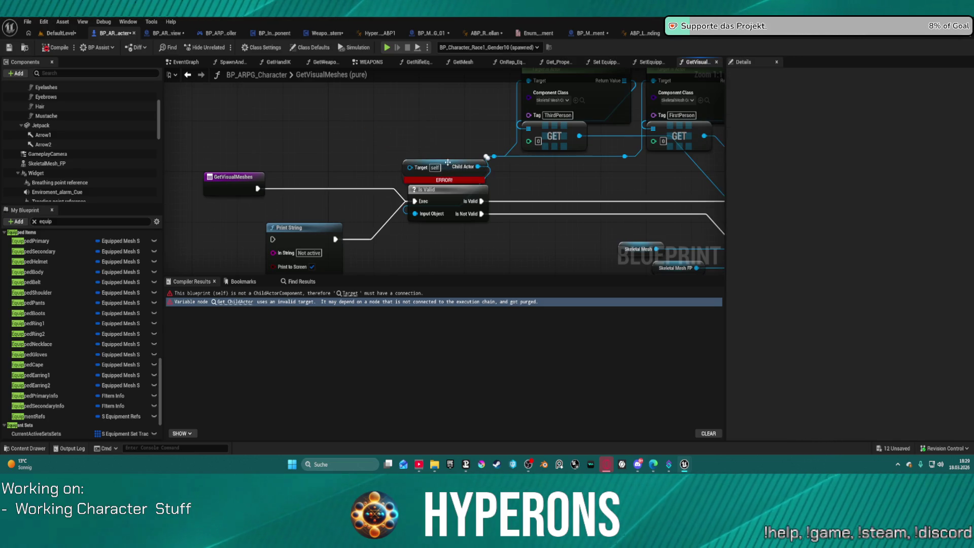
Move the erroring Get ChildActor node aside in GetVisualMeshes and recompile BP_ARPG_Character.
{"action": "left_click_drag", "start_coordinate": [447, 162], "coordinate": [313, 100]}
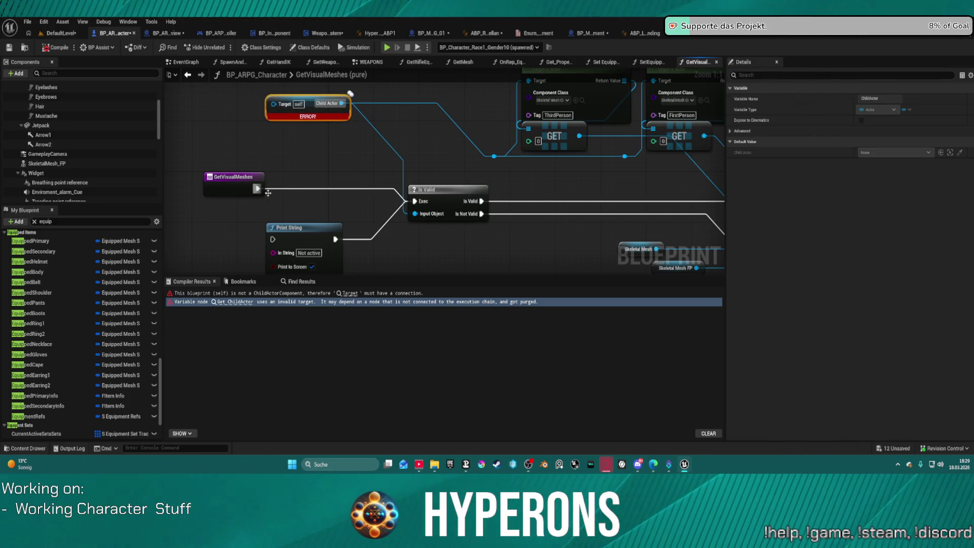
{"action": "left_click", "coordinate": [288, 192]}
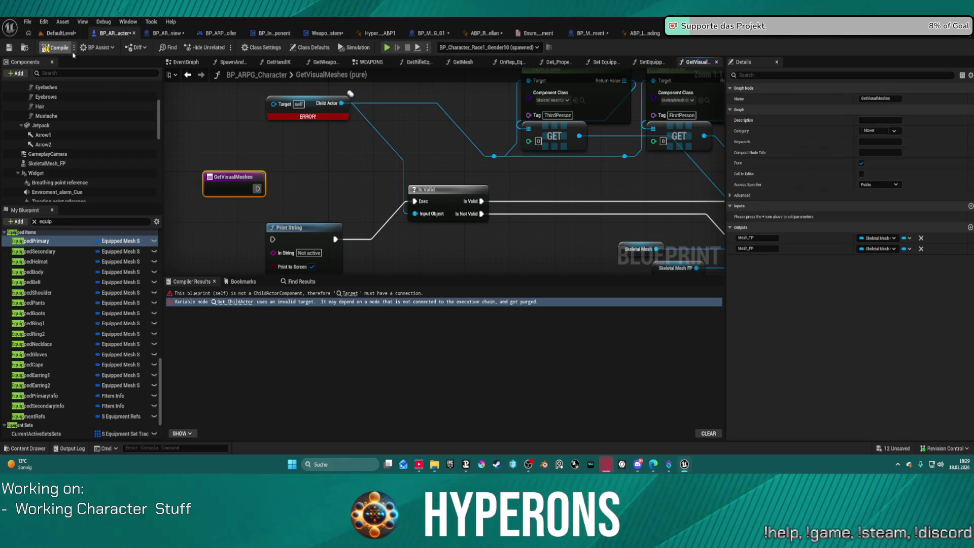
{"action": "key", "text": "F7"}
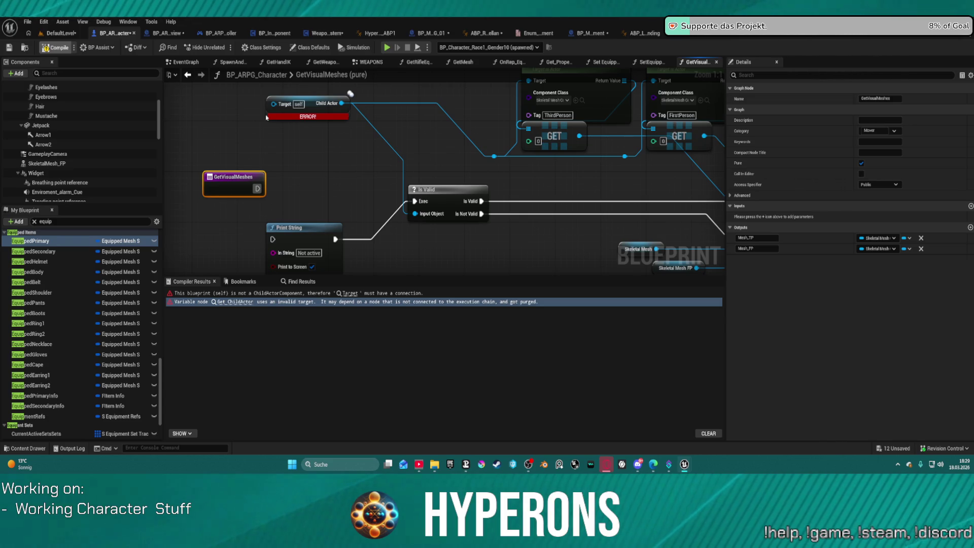
{"action": "scroll", "coordinate": [45, 126], "scroll_direction": "up", "scroll_amount": 3}
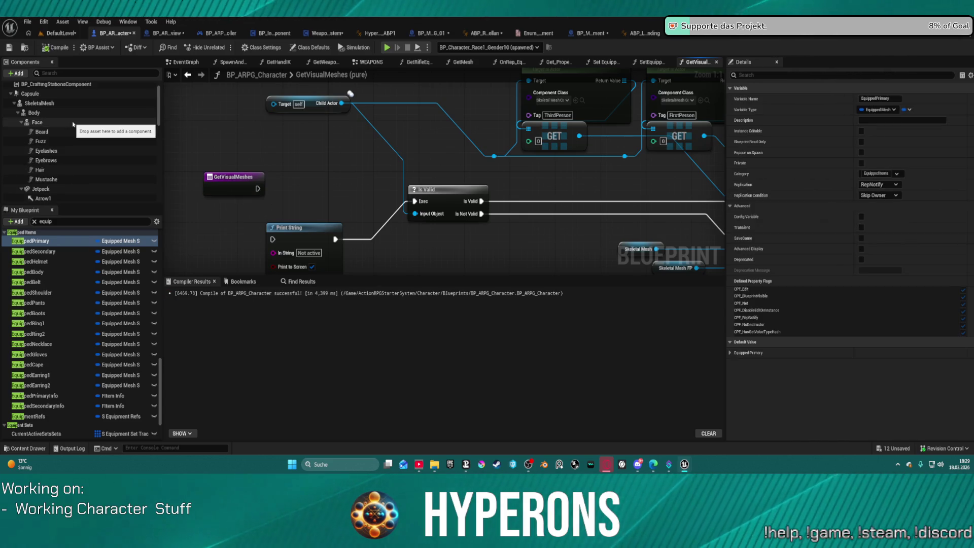
Select Face through Mustache to check their ThirdPerson tag, then return to ABP_Retarget_Kellan.
{"action": "left_click", "coordinate": [39, 123]}
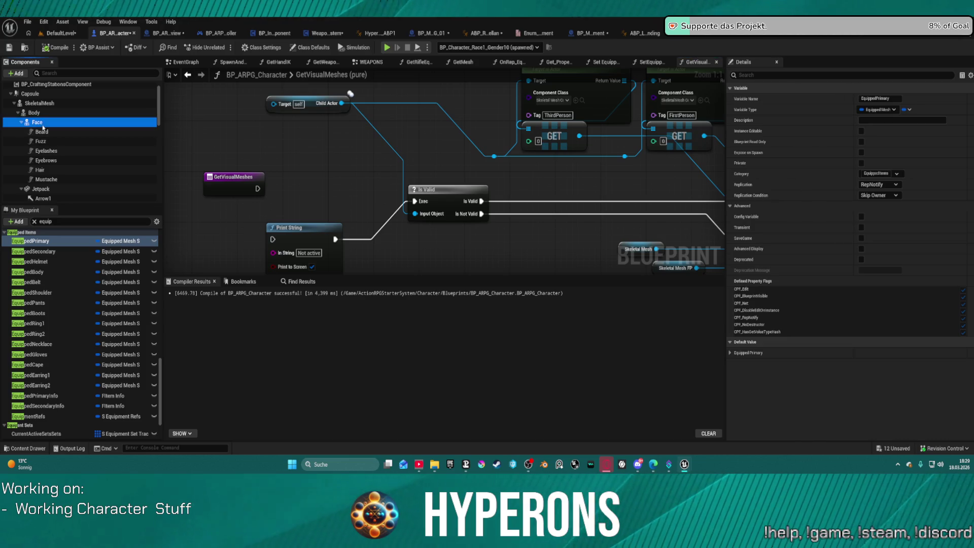
{"action": "left_click", "coordinate": [47, 179], "text": "shift"}
{"action": "scroll", "coordinate": [784, 289], "scroll_direction": "down", "scroll_amount": 5}
{"action": "scroll", "coordinate": [784, 289], "scroll_direction": "down", "scroll_amount": 5}
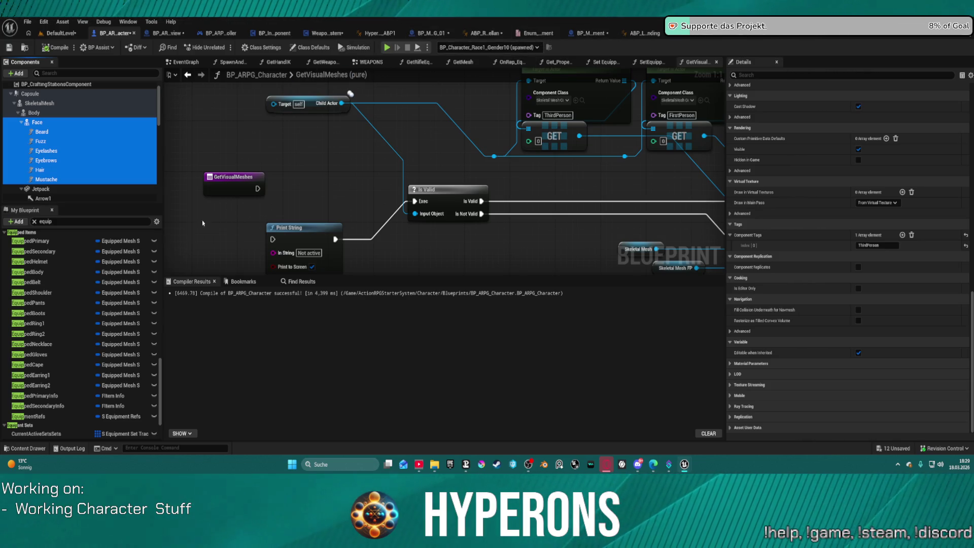
{"action": "left_click", "coordinate": [495, 34]}
{"action": "key", "text": "ctrl+space"}
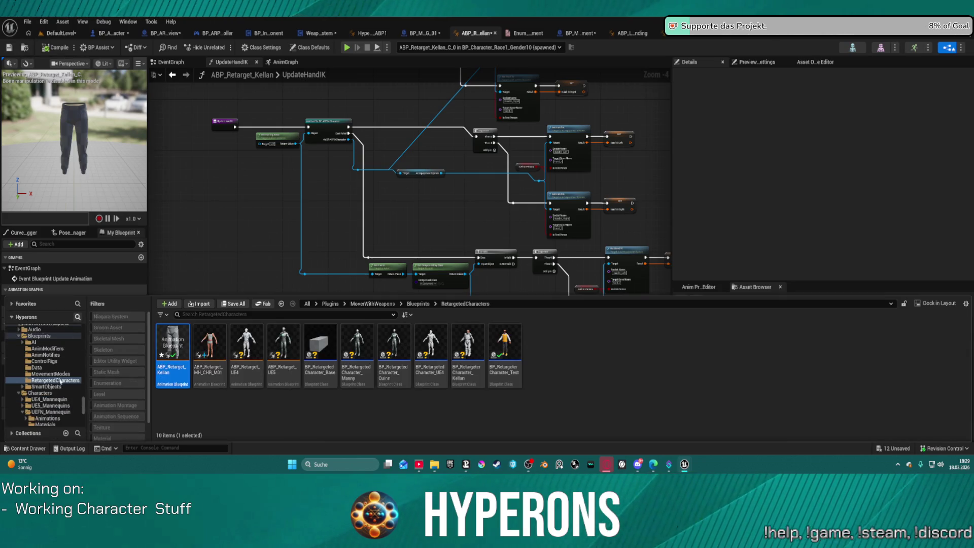
Open SandboxCharacter_Mover from Characters/UEFN_Mannequin/Blueprints and inspect its SkeletalMesh component.
{"action": "left_click", "coordinate": [40, 393]}
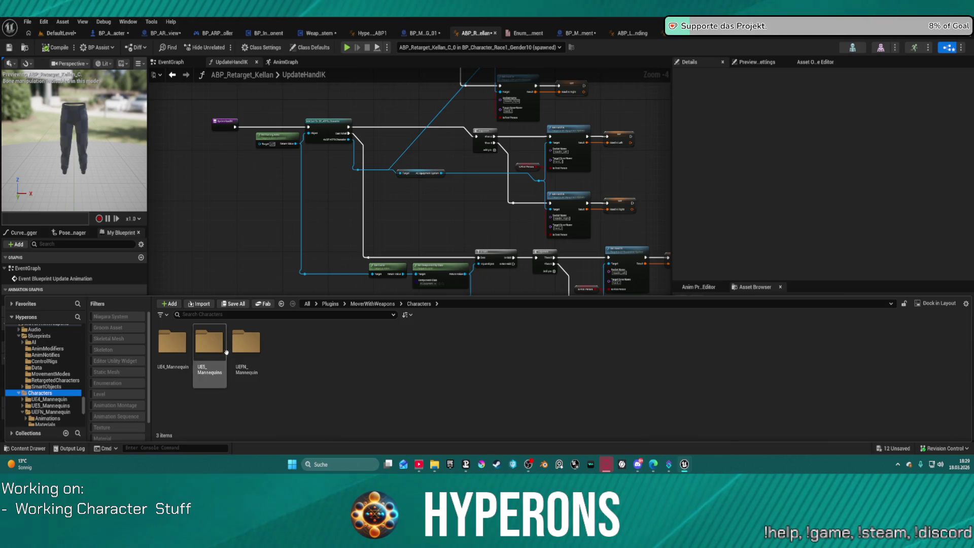
{"action": "left_click", "coordinate": [243, 347]}
{"action": "left_click", "coordinate": [39, 336]}
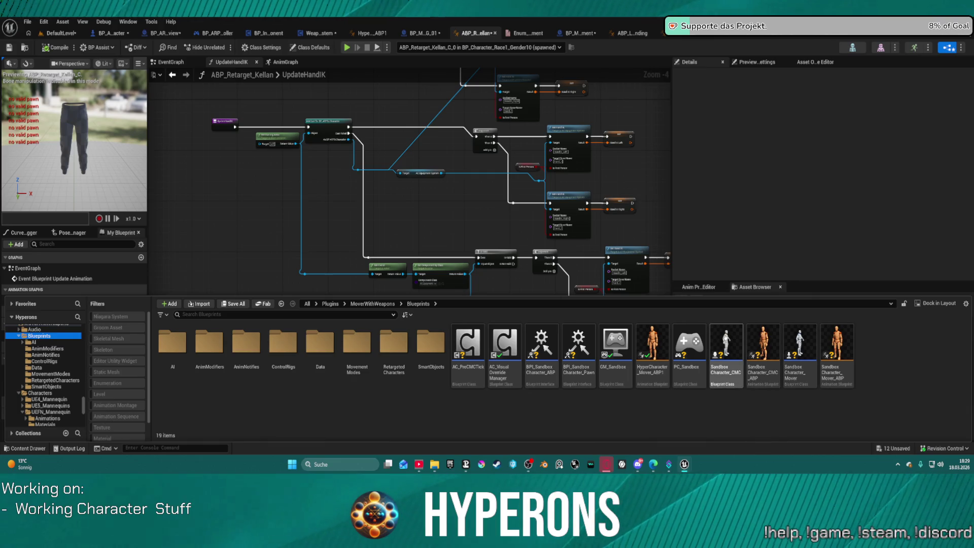
{"action": "left_click", "coordinate": [807, 337]}
{"action": "double_click", "coordinate": [808, 337]}
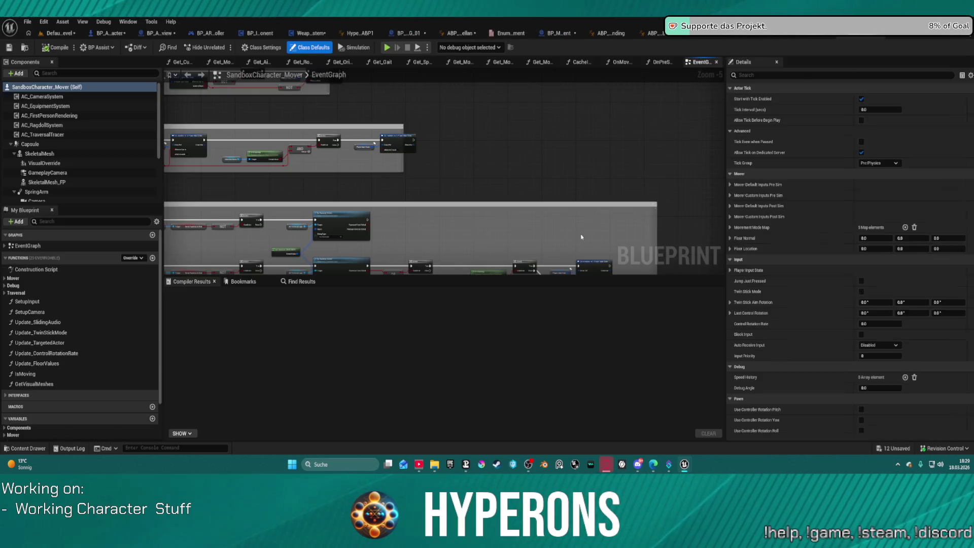
{"action": "scroll", "coordinate": [533, 191], "scroll_direction": "down", "scroll_amount": 3}
{"action": "scroll", "coordinate": [481, 134], "scroll_direction": "down", "scroll_amount": 2}
{"action": "scroll", "coordinate": [481, 134], "scroll_direction": "down", "scroll_amount": 2}
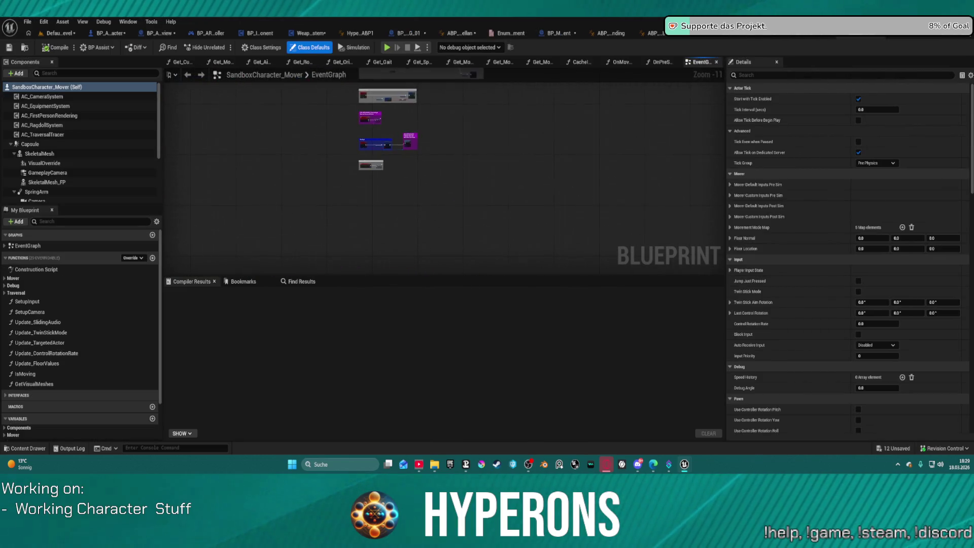
{"action": "left_click", "coordinate": [40, 154]}
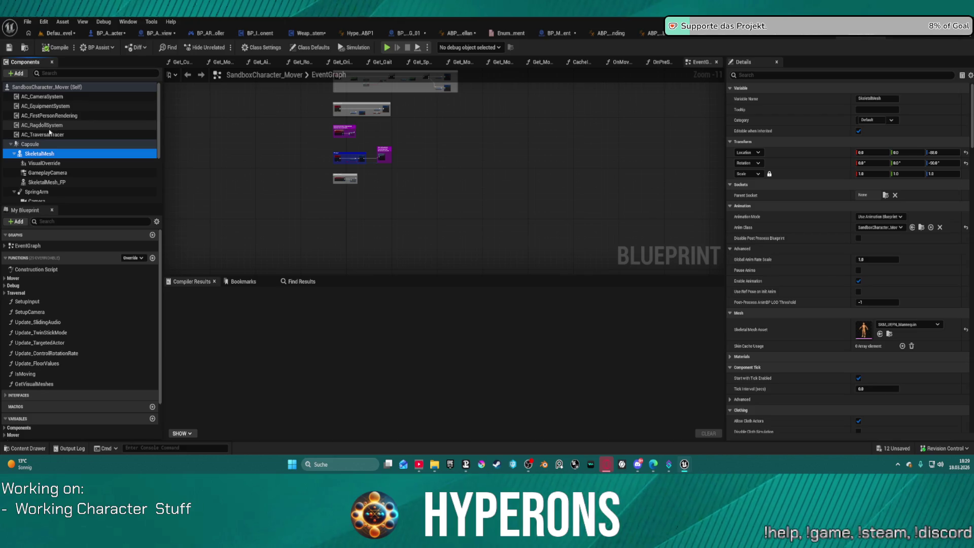
Open BP_RetargeterCharacter_Kellan from the RetargetedCharacters folder in the content drawer.
{"action": "key", "text": "ctrl+space"}
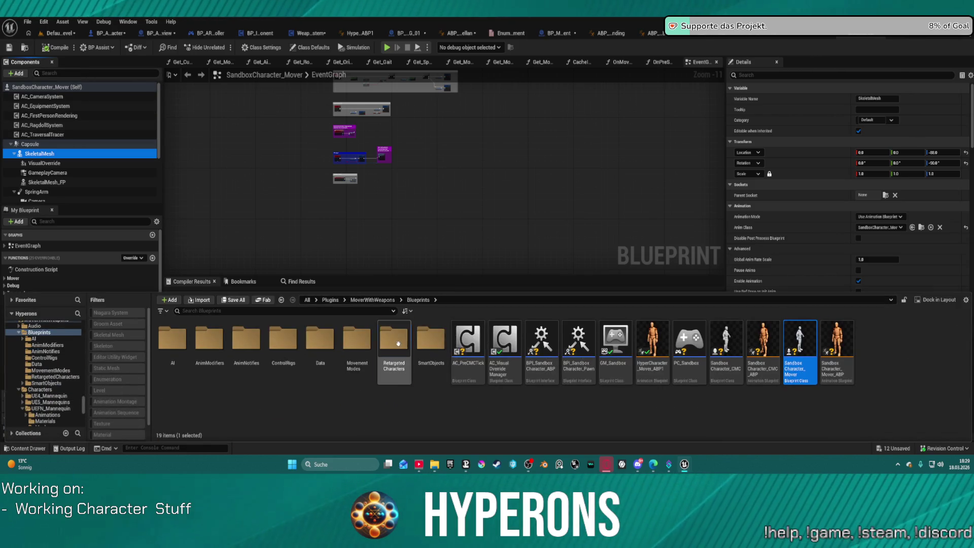
{"action": "double_click", "coordinate": [394, 343]}
{"action": "left_click", "coordinate": [467, 346]}
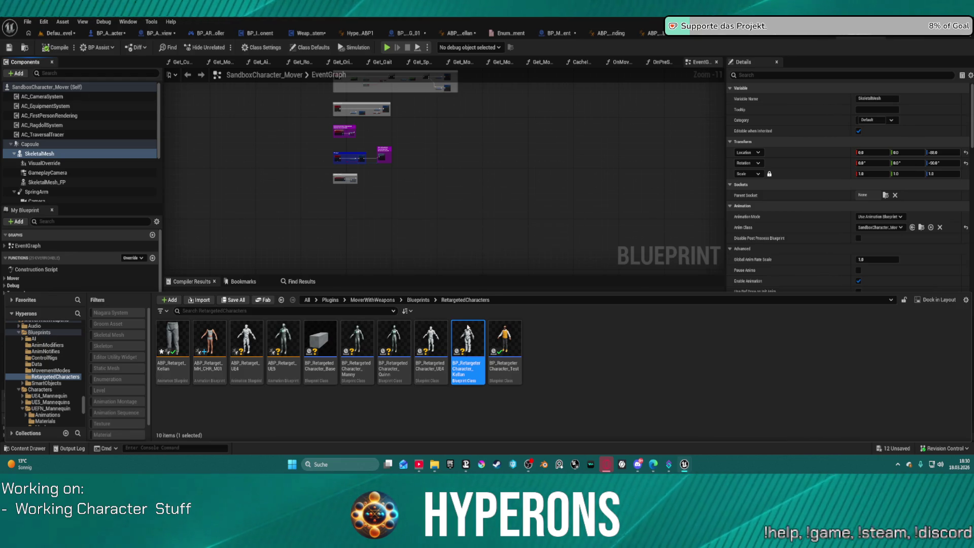
{"action": "double_click", "coordinate": [468, 342]}
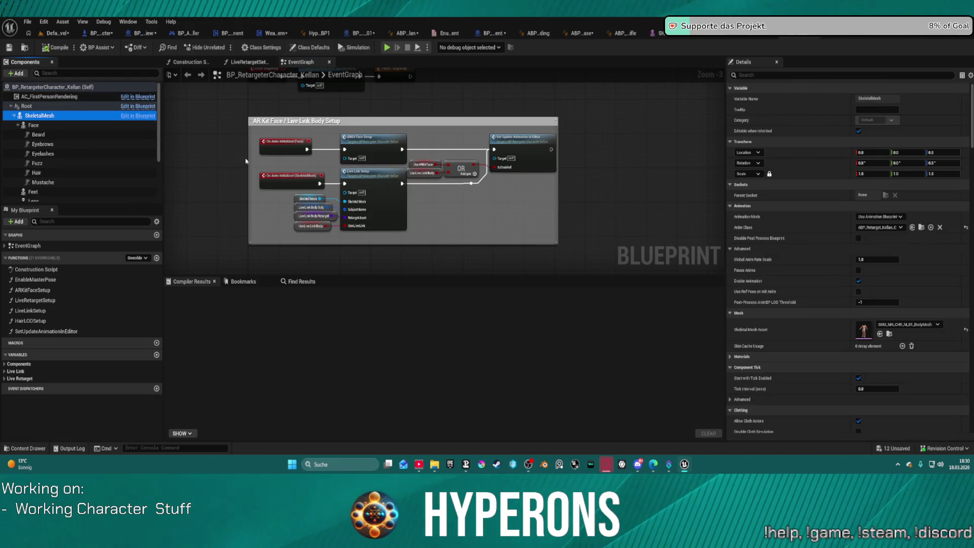
{"action": "scroll", "coordinate": [832, 342], "scroll_direction": "down", "scroll_amount": 5}
{"action": "scroll", "coordinate": [831, 343], "scroll_direction": "down", "scroll_amount": 5}
{"action": "scroll", "coordinate": [832, 343], "scroll_direction": "down", "scroll_amount": 5}
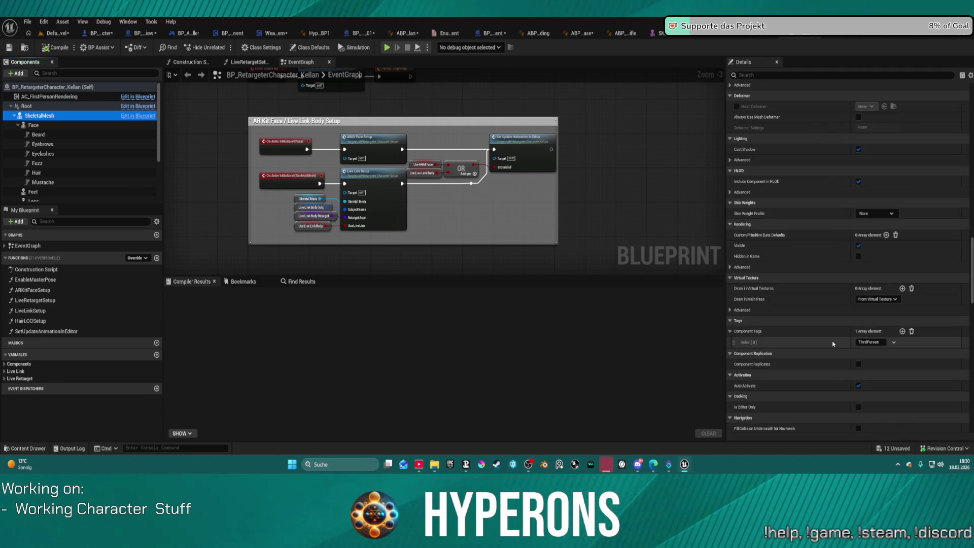
Inspect the Face, Beard and Fuzz components' tags, then return to BP_ARPG_Character's GetVisualMeshes graph.
{"action": "left_click", "coordinate": [34, 126]}
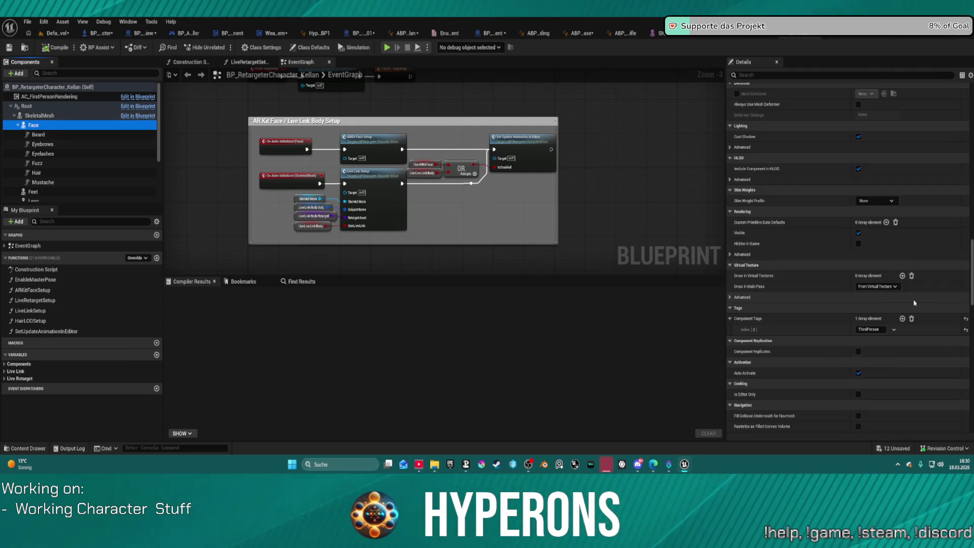
{"action": "left_click", "coordinate": [32, 134]}
{"action": "left_click", "coordinate": [46, 163]}
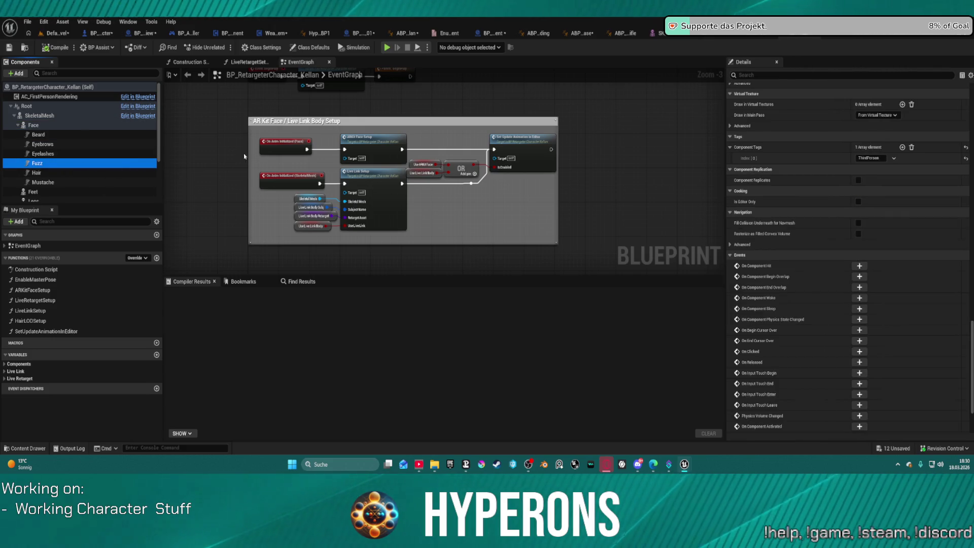
{"action": "left_click", "coordinate": [239, 96]}
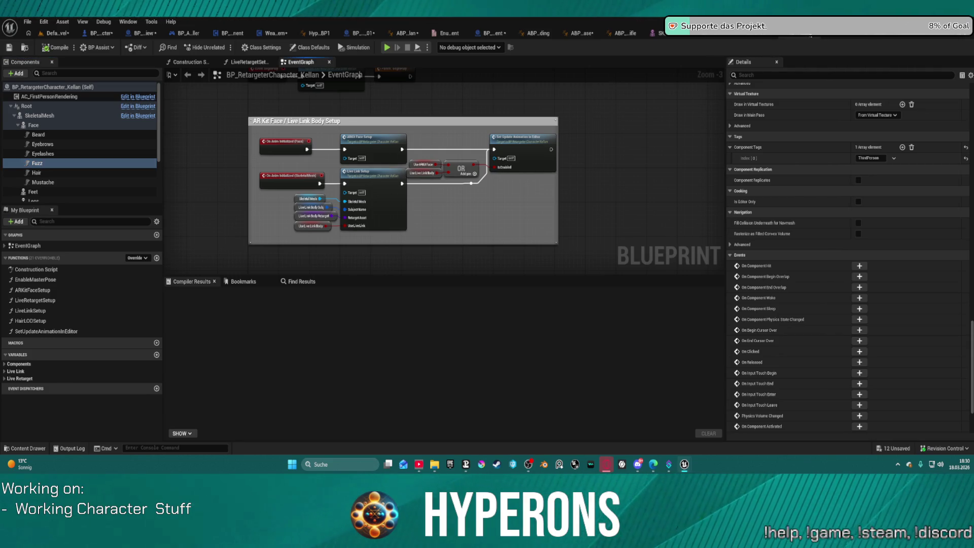
{"action": "left_click", "coordinate": [99, 34]}
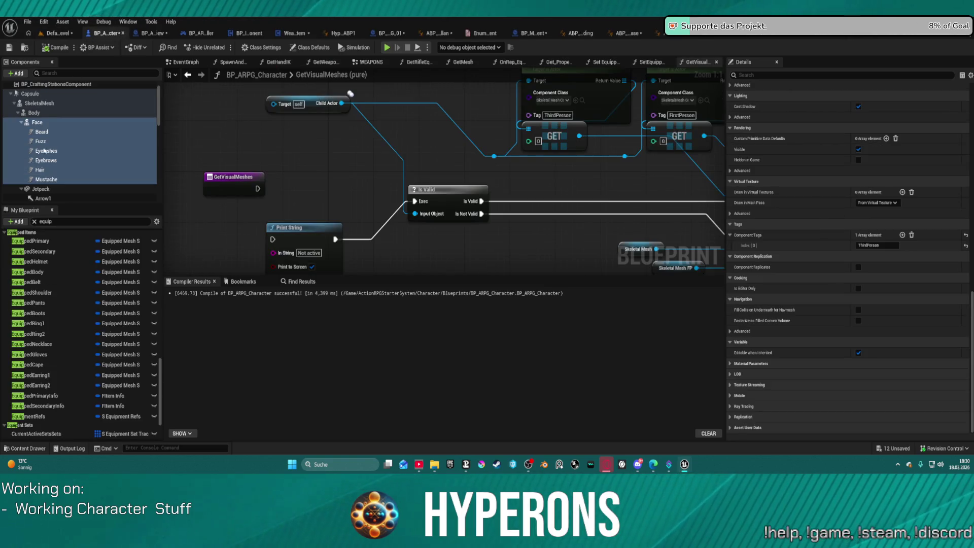
Check the Body mesh component, then start Play in Editor despite the compiler errors.
{"action": "left_click", "coordinate": [42, 113]}
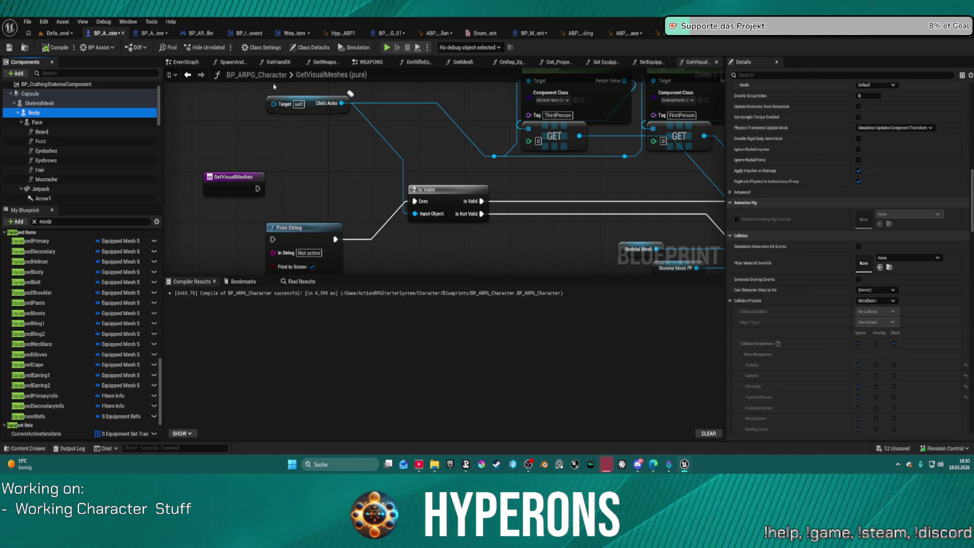
{"action": "left_click", "coordinate": [387, 48]}
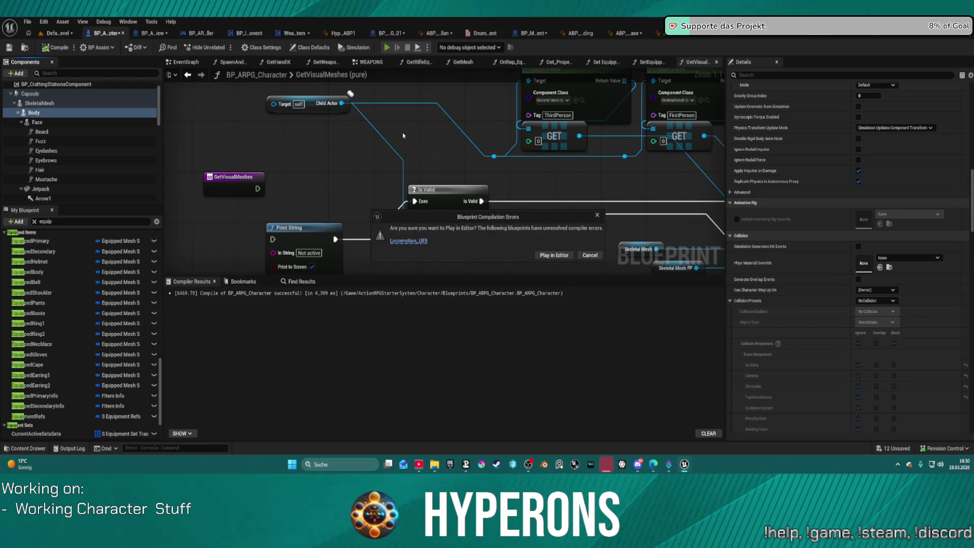
{"action": "left_click", "coordinate": [554, 255]}
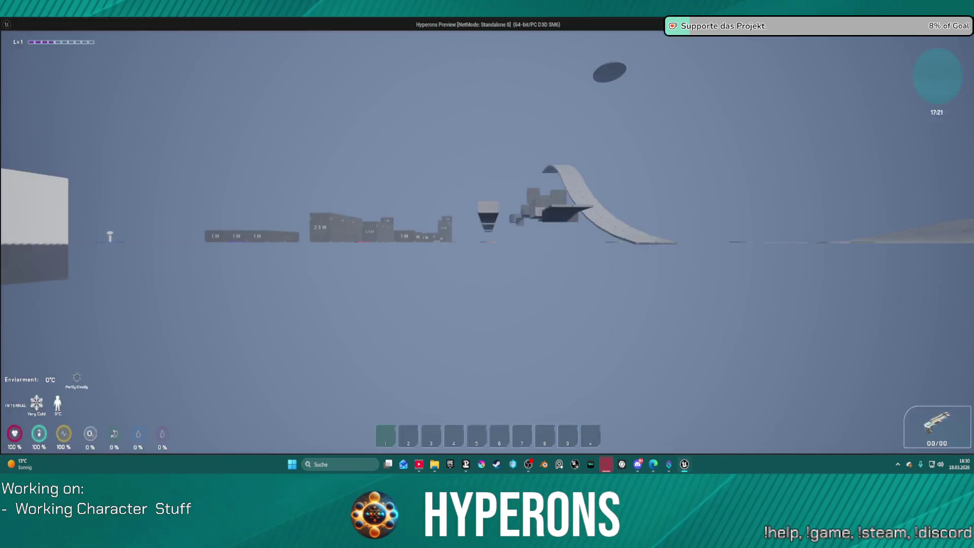
Run the character across the level, climbing the 2M and blue blocks to reach open ground.
{"action": "key", "text": "w"}
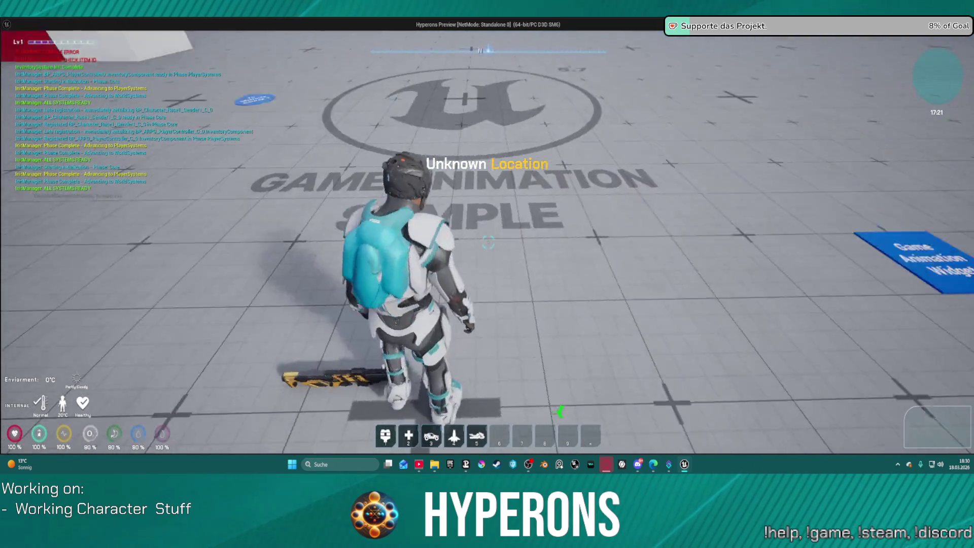
{"action": "key", "text": "w"}
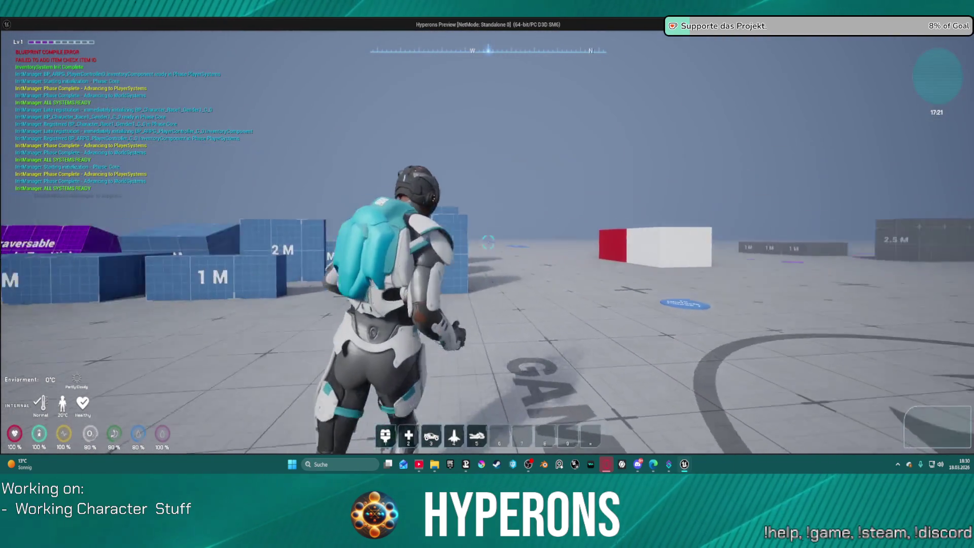
{"action": "key", "text": "w"}
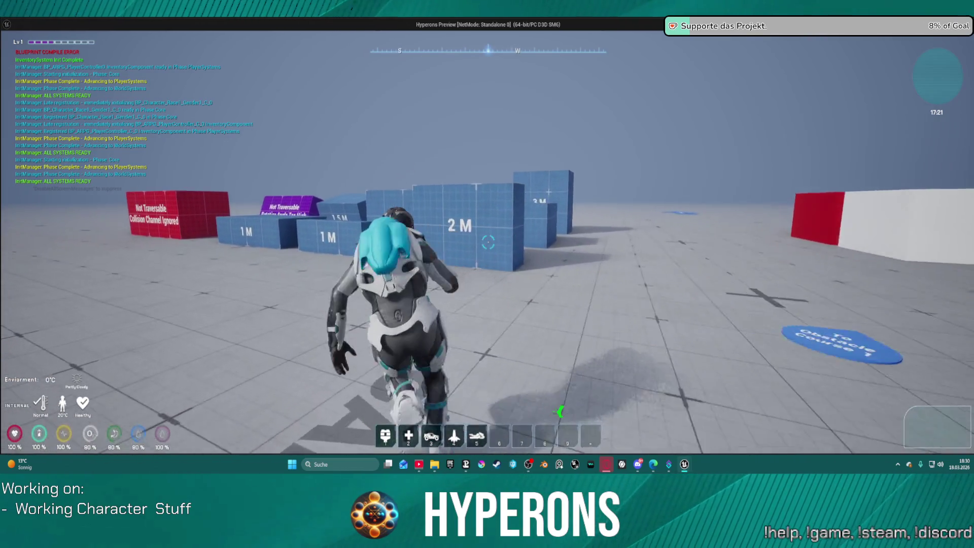
{"action": "key", "text": "w"}
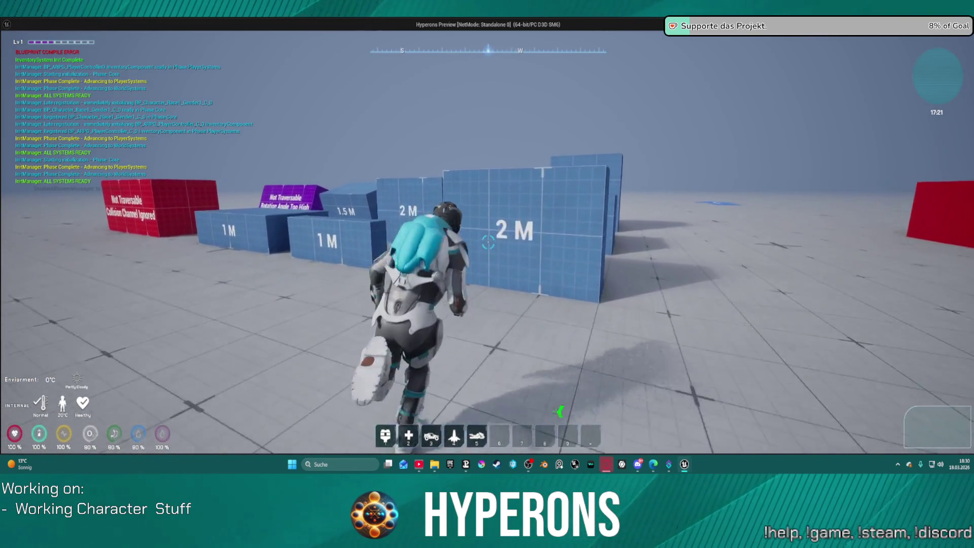
{"action": "key", "text": "space"}
{"action": "key", "text": "w"}
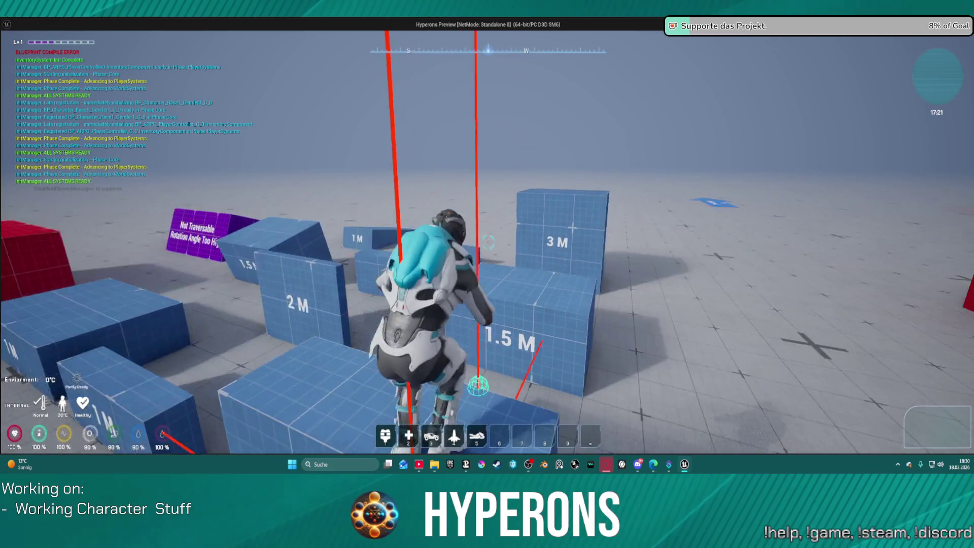
{"action": "key", "text": "w"}
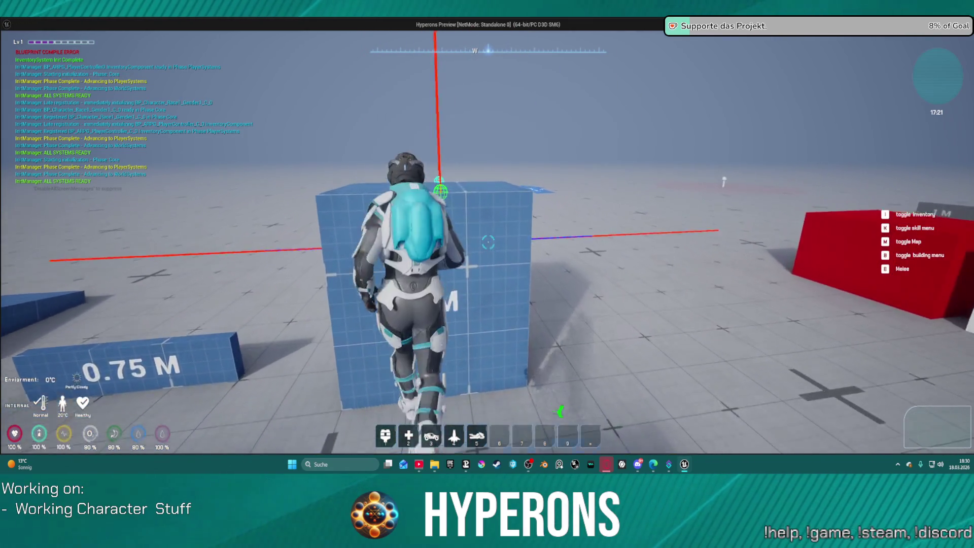
{"action": "key", "text": "space"}
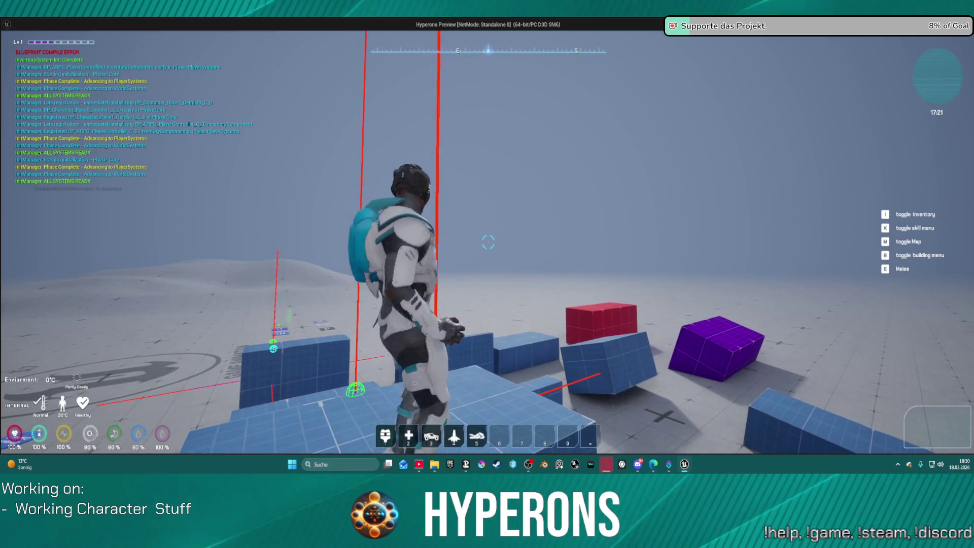
{"action": "key", "text": "a"}
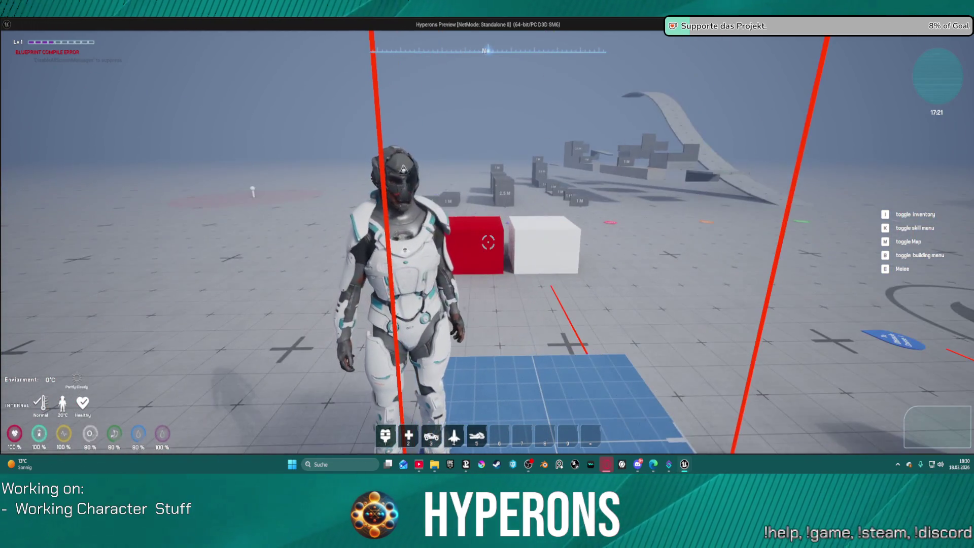
Equip MG 01 as the primary weapon from the inventory, view the rifle pose, and stop the preview.
{"action": "key", "text": "i"}
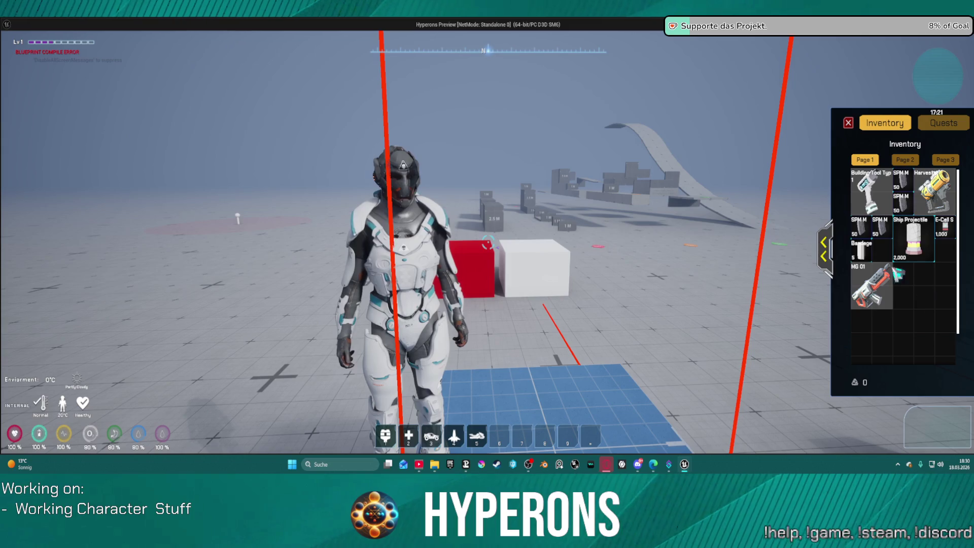
{"action": "left_click", "coordinate": [821, 248]}
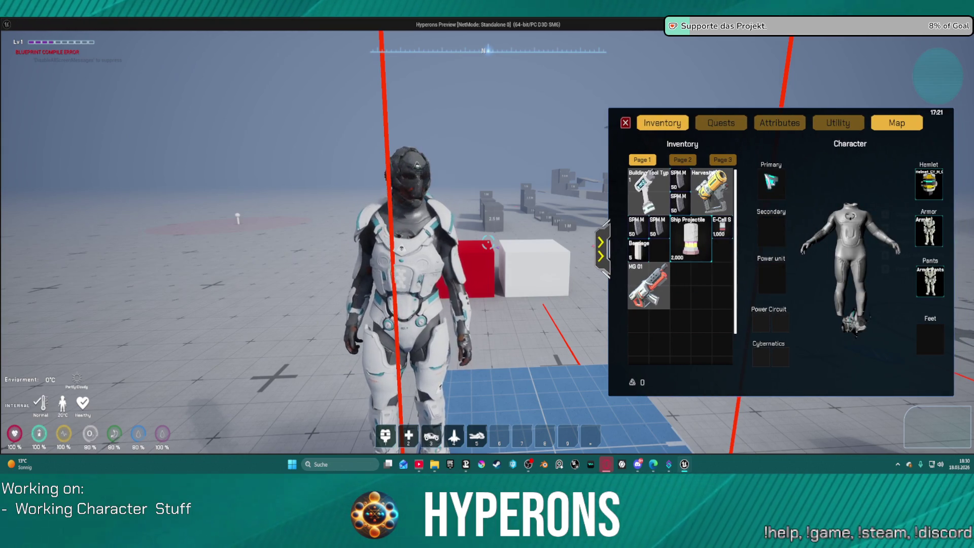
{"action": "right_click", "coordinate": [651, 291]}
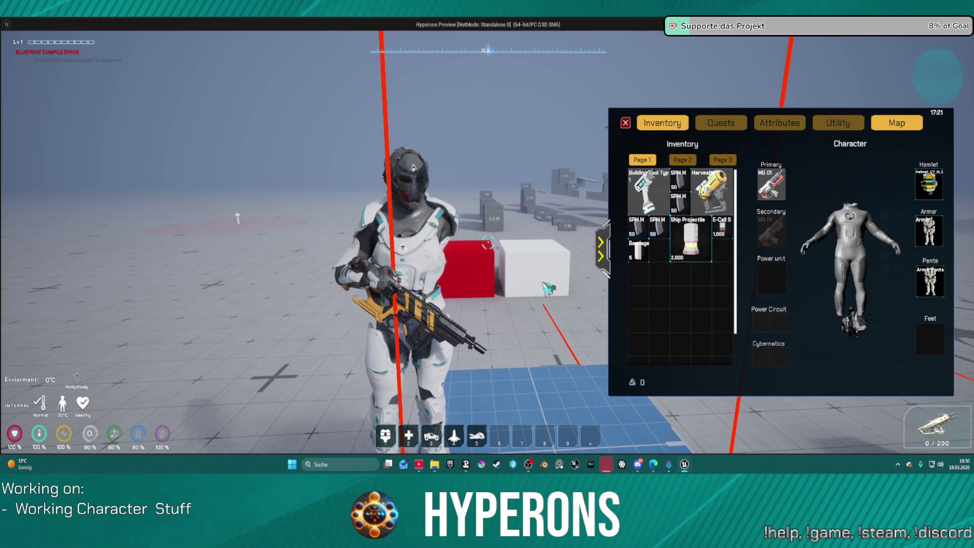
{"action": "mouse_move", "coordinate": [548, 288]}
{"action": "left_mouse_down"}
{"action": "mouse_move", "coordinate": [488, 242]}
{"action": "mouse_move", "coordinate": [498, 218]}
{"action": "left_mouse_up"}
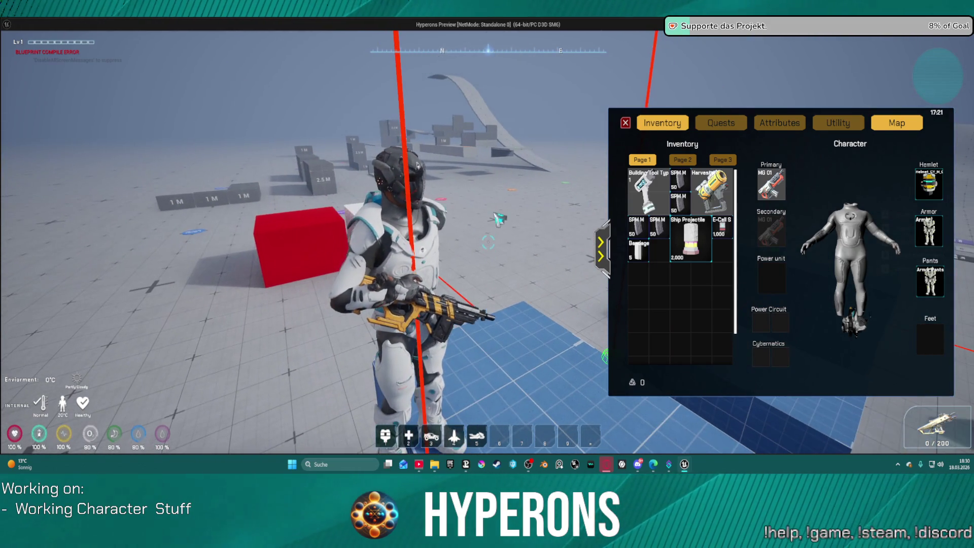
{"action": "key", "text": "Escape"}
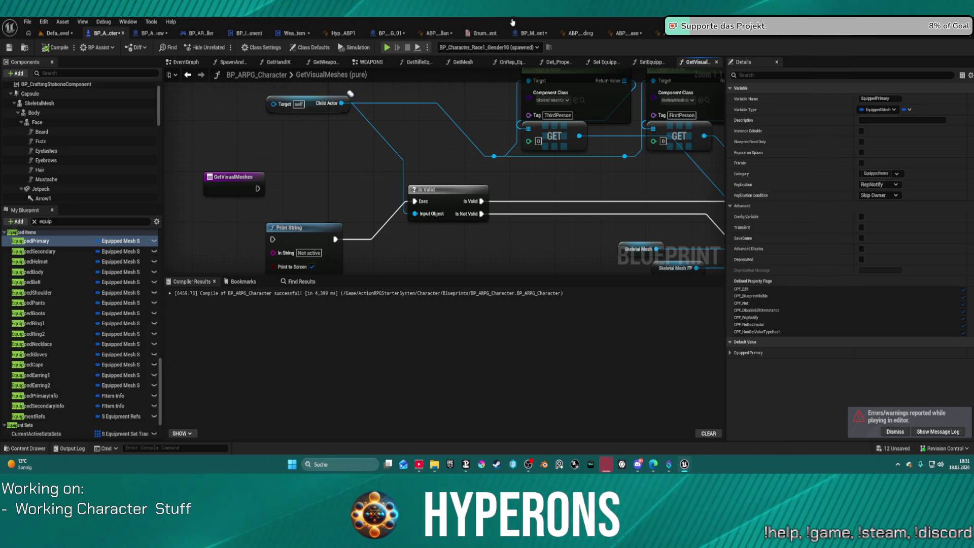
View ABP_Retarget_Kellan's UpdateHandIK graph around the Get Hand IK and Cast nodes.
{"action": "left_click", "coordinate": [427, 32]}
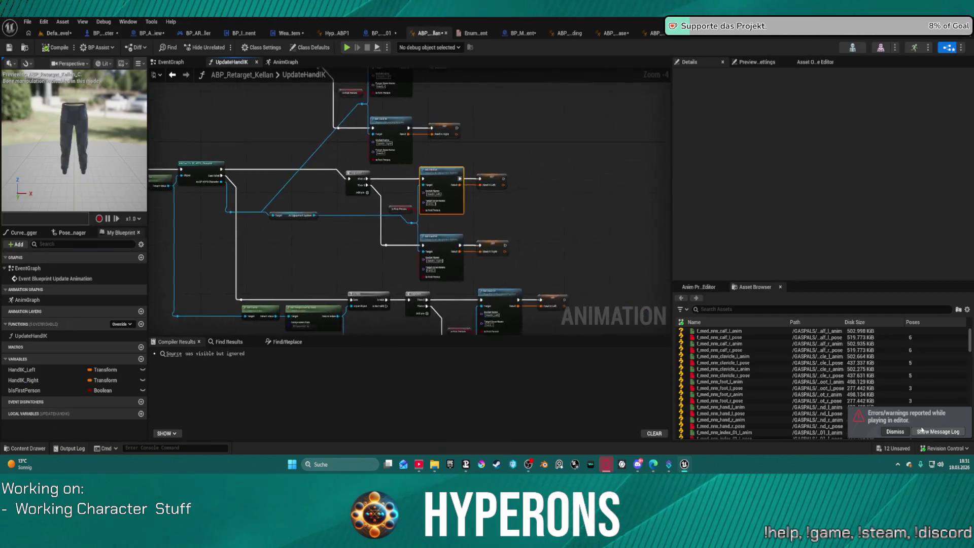
{"action": "scroll", "coordinate": [431, 225], "scroll_direction": "up", "scroll_amount": 3}
{"action": "left_click", "coordinate": [431, 224]}
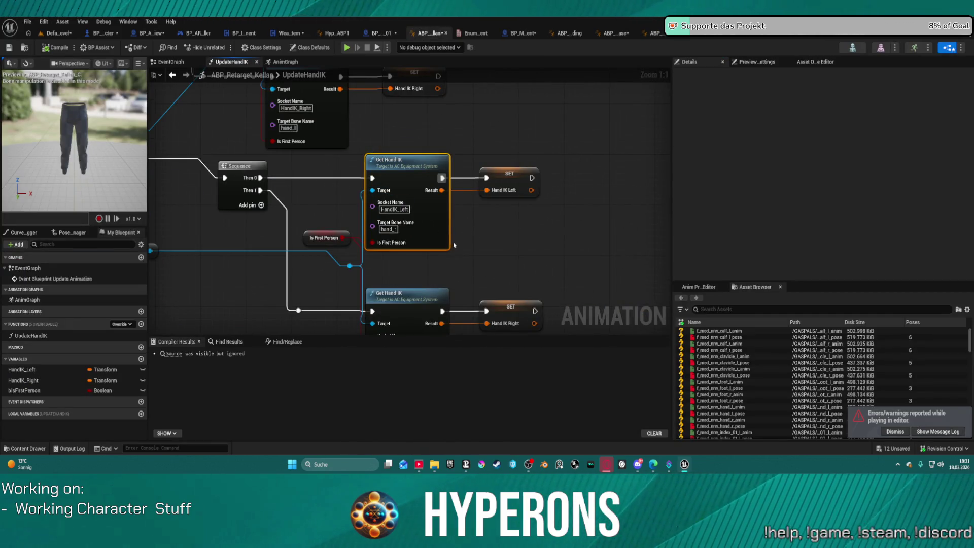
{"action": "left_click_drag", "start_coordinate": [454, 245], "coordinate": [535, 212]}
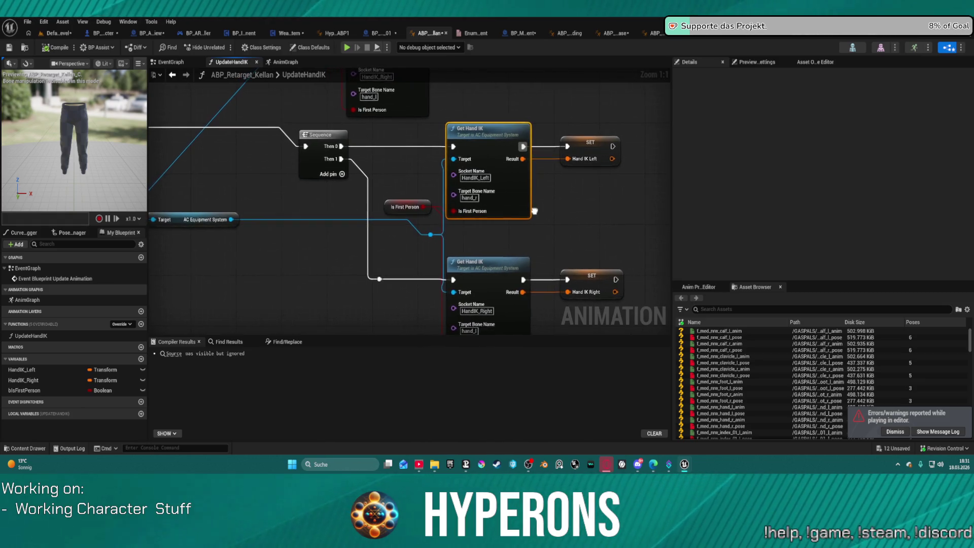
{"action": "left_click_drag", "start_coordinate": [535, 212], "coordinate": [560, 209]}
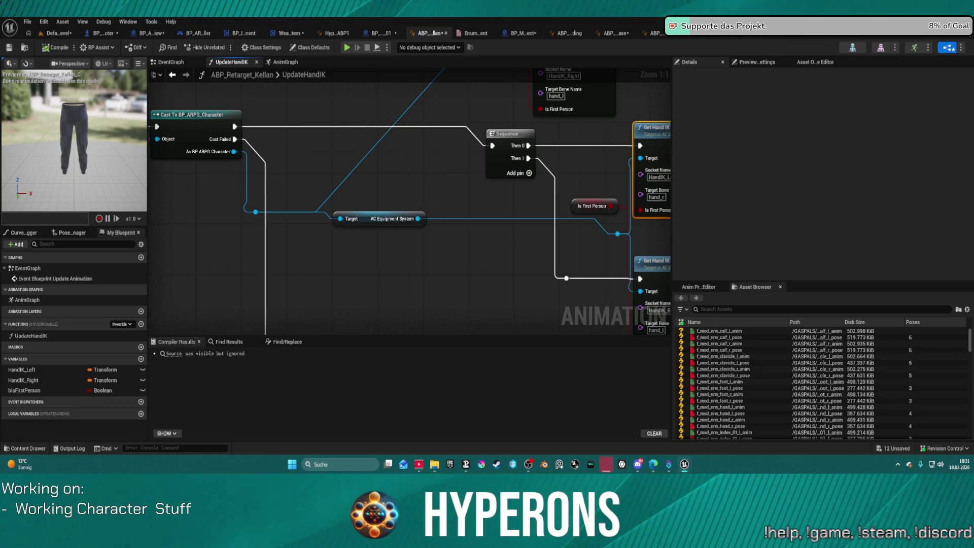
{"action": "scroll", "coordinate": [392, 155], "scroll_direction": "down", "scroll_amount": 4}
{"action": "right_click", "coordinate": [389, 181]}
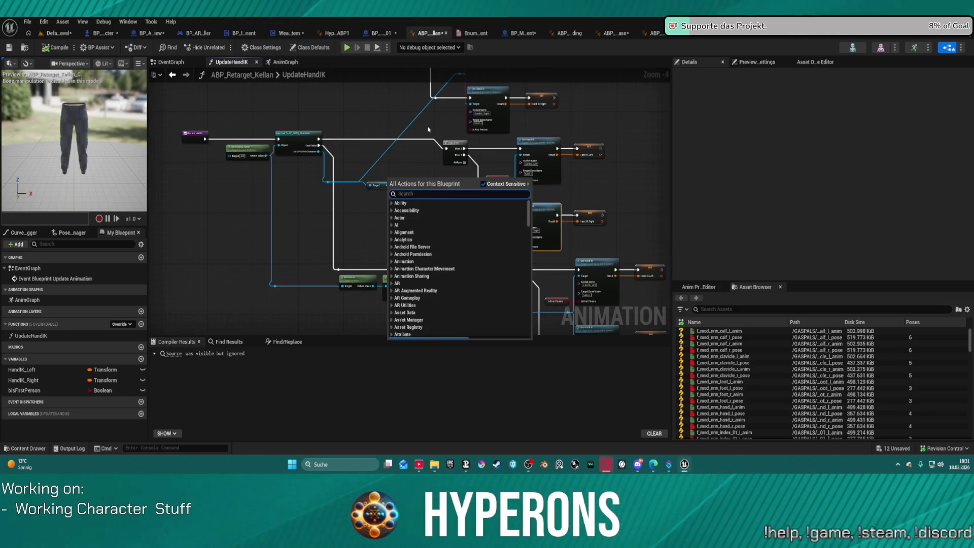
{"action": "scroll", "coordinate": [428, 130], "scroll_direction": "down", "scroll_amount": 1}
{"action": "scroll", "coordinate": [427, 134], "scroll_direction": "down", "scroll_amount": 2}
{"action": "scroll", "coordinate": [360, 189], "scroll_direction": "down", "scroll_amount": 1}
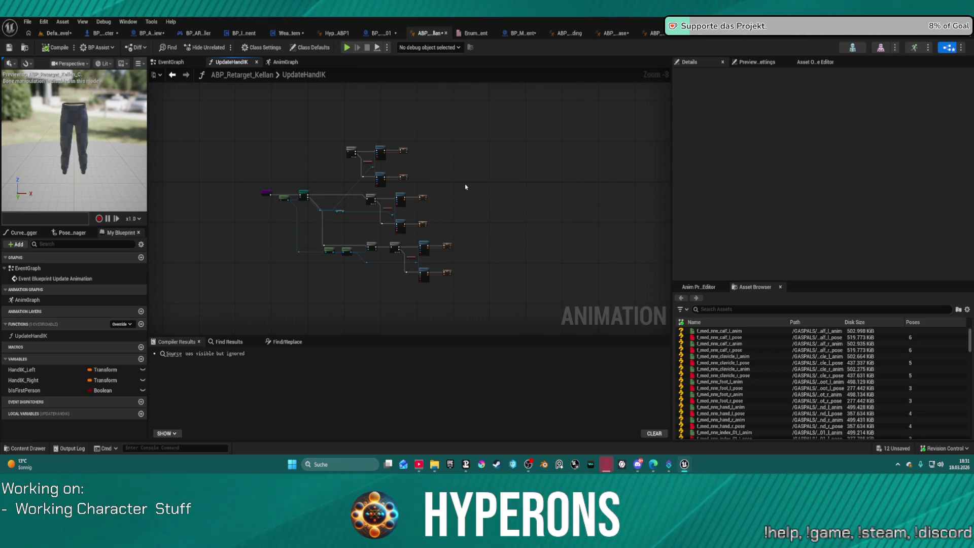
Undo the node move, compile the anim blueprint, and start Play in Editor despite compiler errors.
{"action": "key", "text": "ctrl+z"}
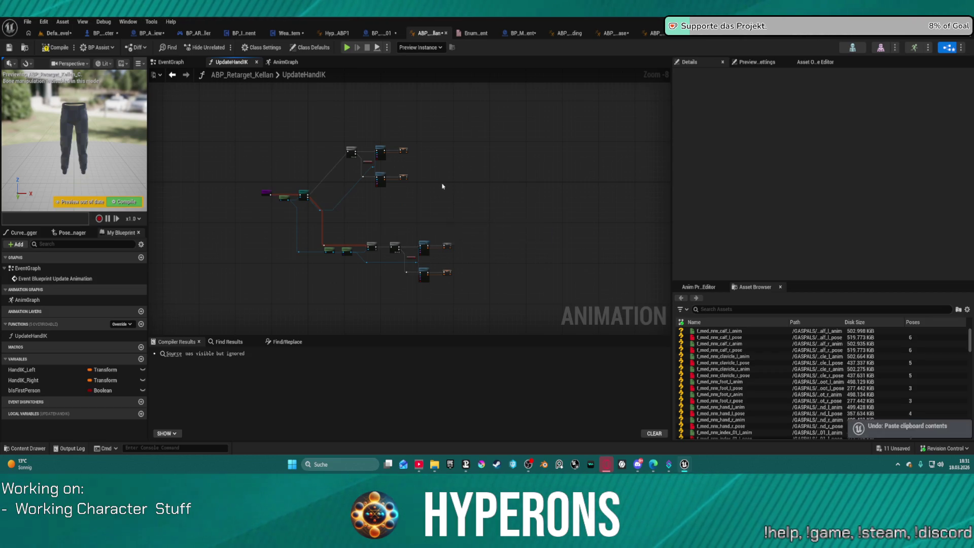
{"action": "scroll", "coordinate": [435, 203], "scroll_direction": "down", "scroll_amount": 4}
{"action": "scroll", "coordinate": [424, 202], "scroll_direction": "up", "scroll_amount": 4}
{"action": "scroll", "coordinate": [423, 203], "scroll_direction": "up", "scroll_amount": 2}
{"action": "scroll", "coordinate": [426, 200], "scroll_direction": "up", "scroll_amount": 2}
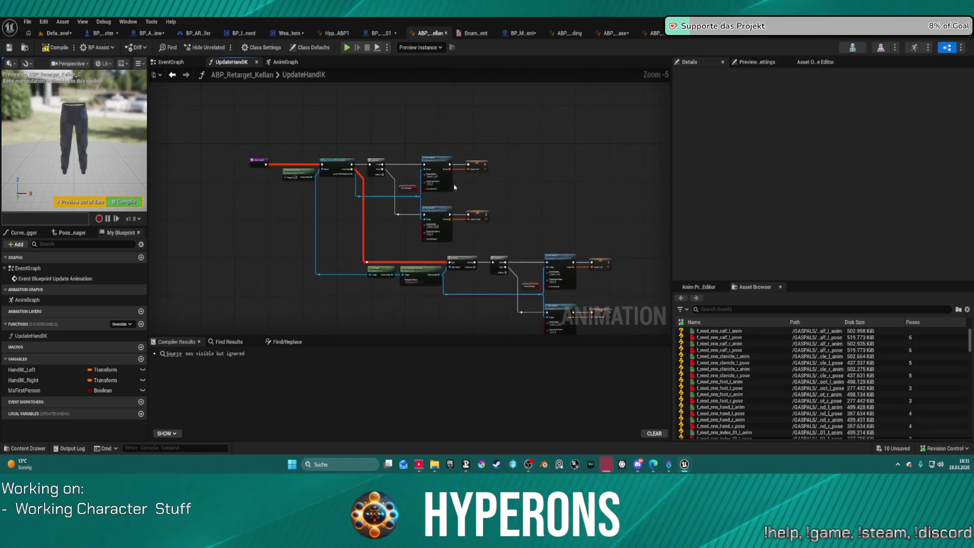
{"action": "scroll", "coordinate": [451, 183], "scroll_direction": "up", "scroll_amount": 3}
{"action": "left_click_drag", "start_coordinate": [472, 198], "coordinate": [550, 198]}
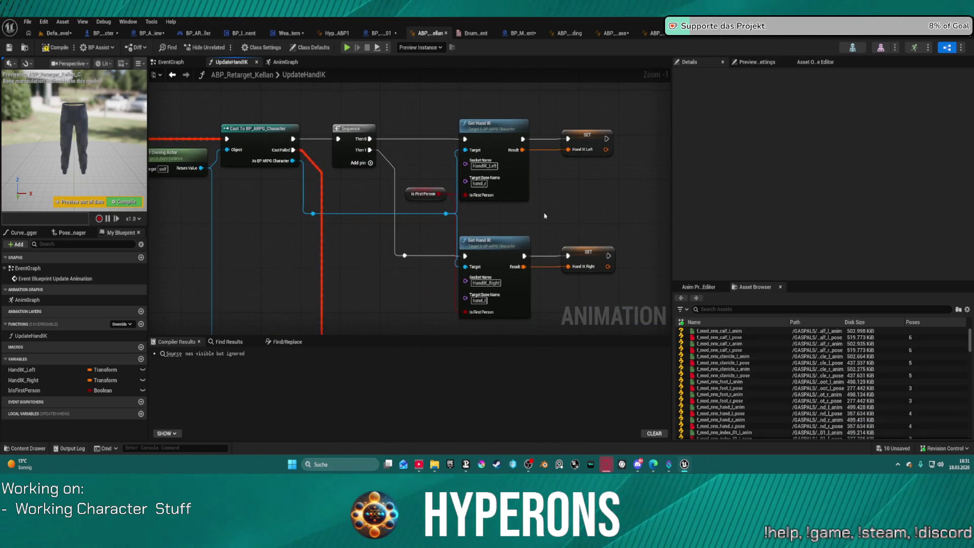
{"action": "scroll", "coordinate": [545, 216], "scroll_direction": "down", "scroll_amount": 1}
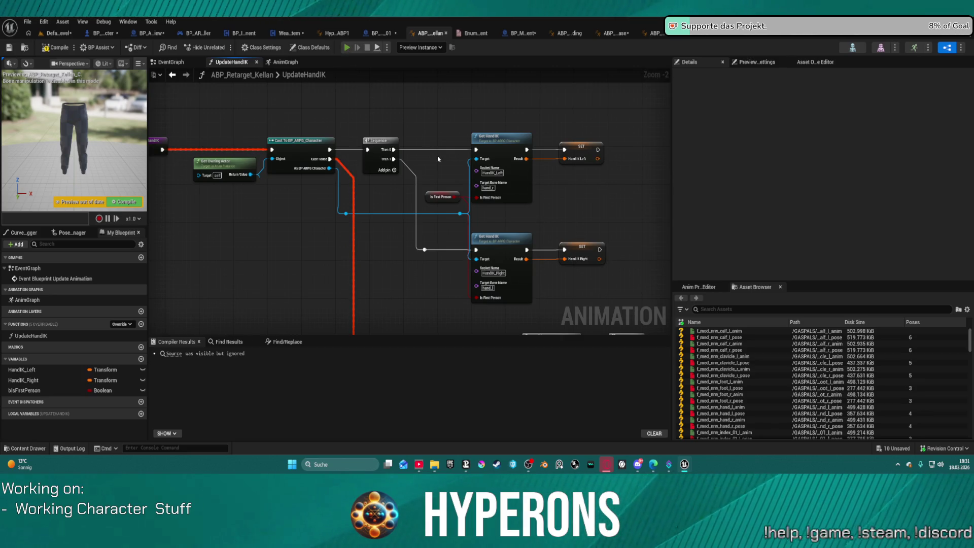
{"action": "key", "text": "F7"}
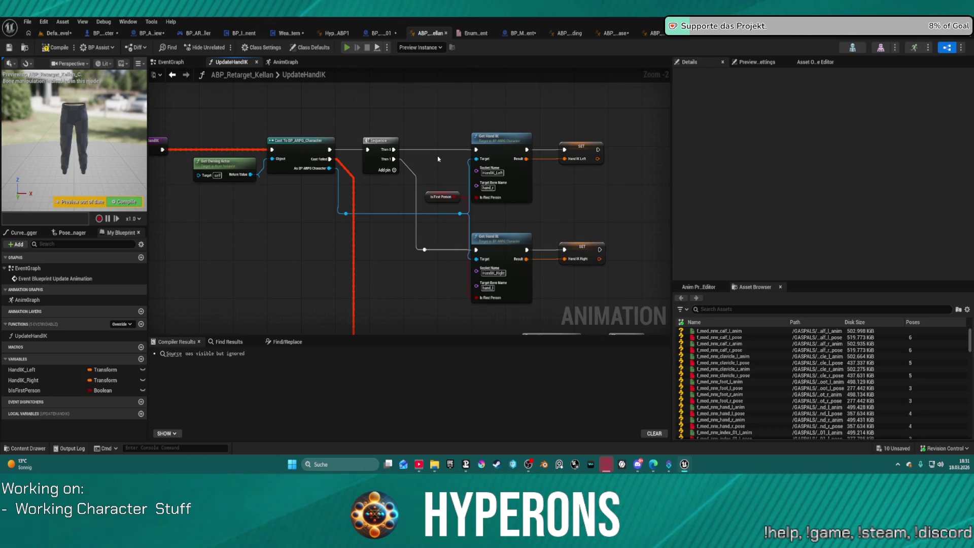
{"action": "key", "text": "alt+p"}
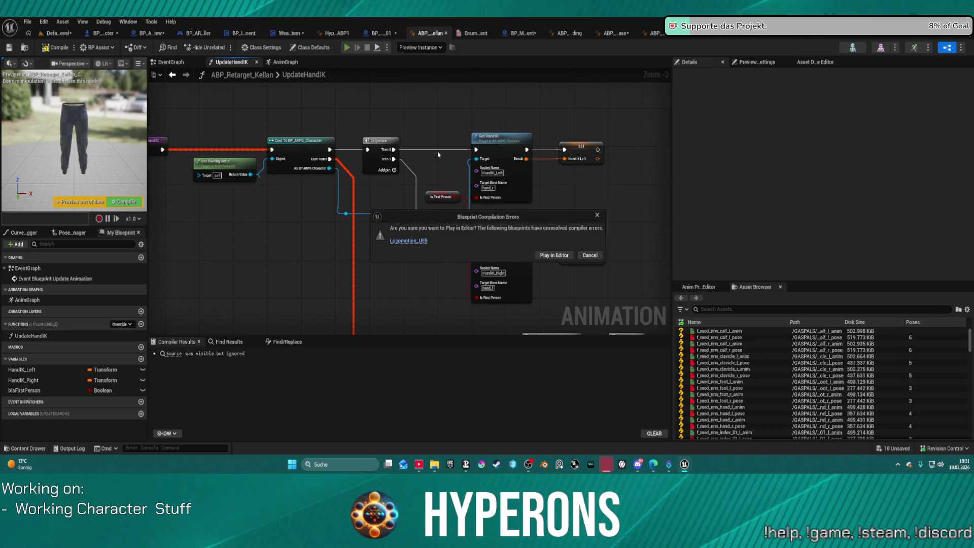
{"action": "left_click", "coordinate": [543, 255]}
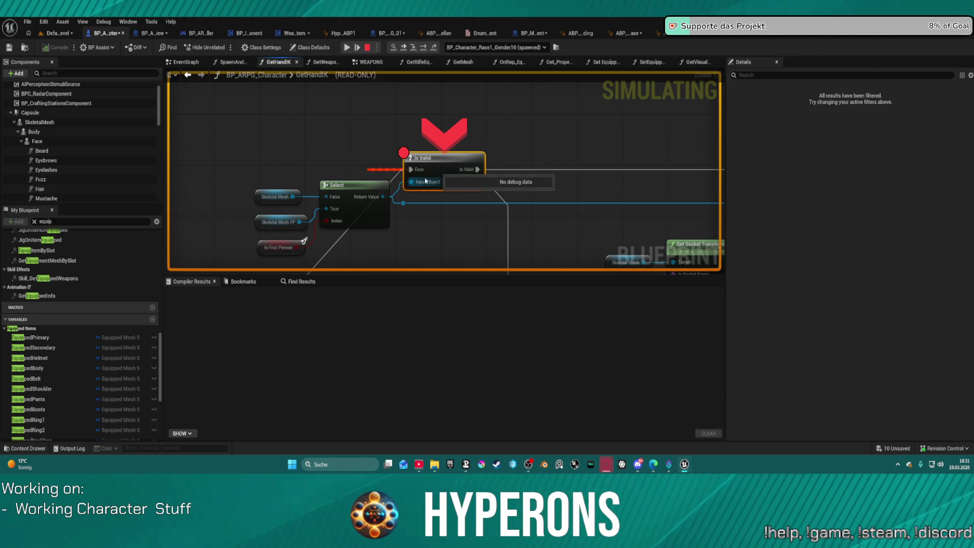
Remove the breakpoint from the Is Valid node and resume the paused play session.
{"action": "right_click", "coordinate": [421, 156]}
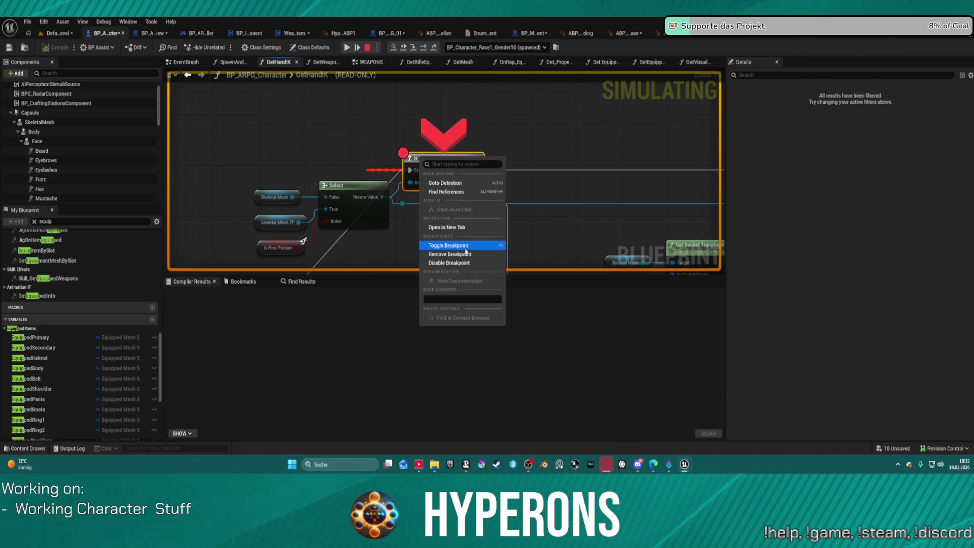
{"action": "left_click", "coordinate": [449, 255]}
{"action": "left_click", "coordinate": [347, 47]}
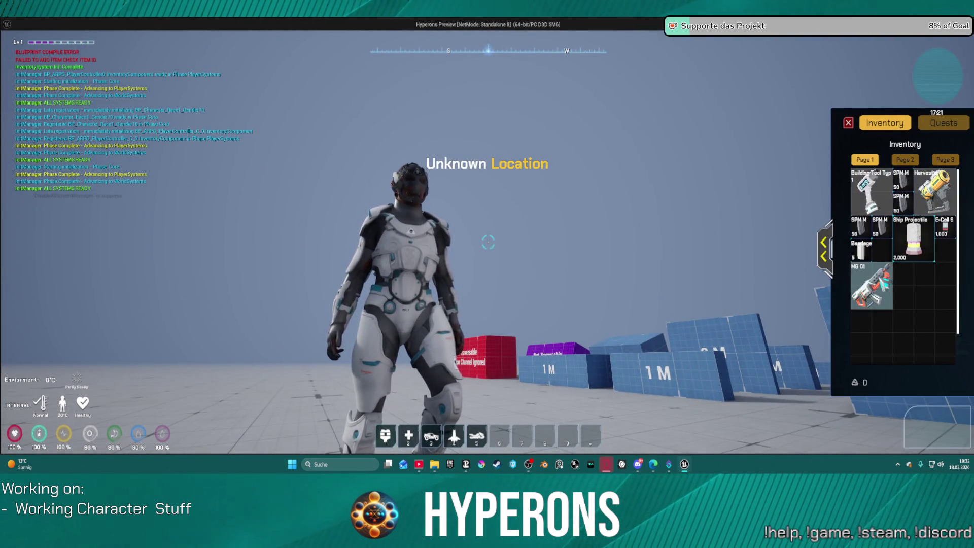
Equip the MG 01 rifle from the inventory, then stop the play session.
{"action": "right_click", "coordinate": [871, 286]}
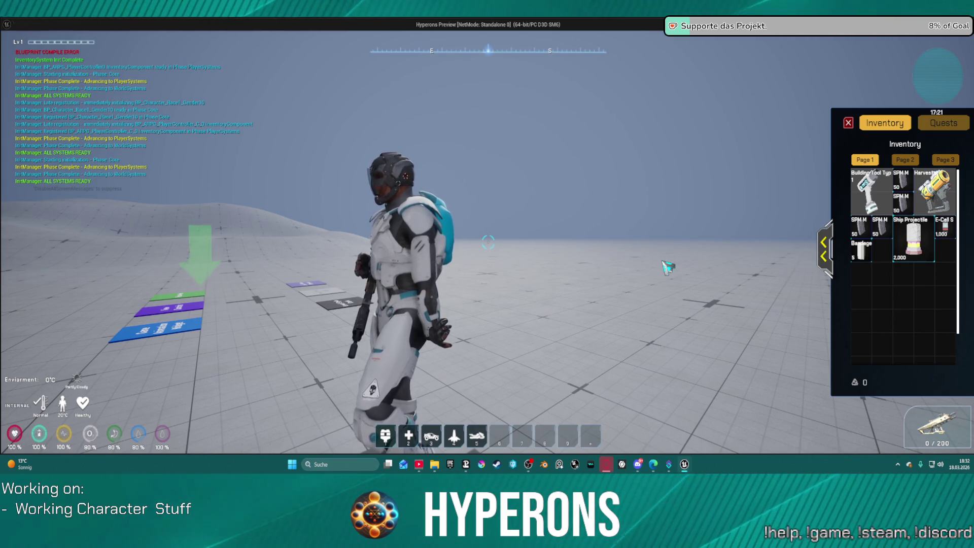
{"action": "key", "text": "Escape"}
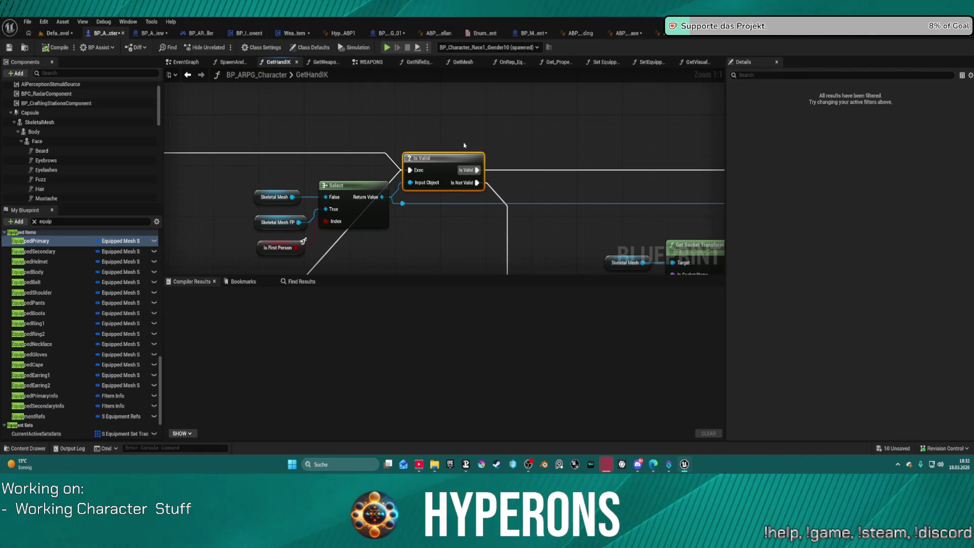
Inspect the Is First Person node, compile the character blueprint, and cancel playing with compiler errors.
{"action": "left_click", "coordinate": [467, 100]}
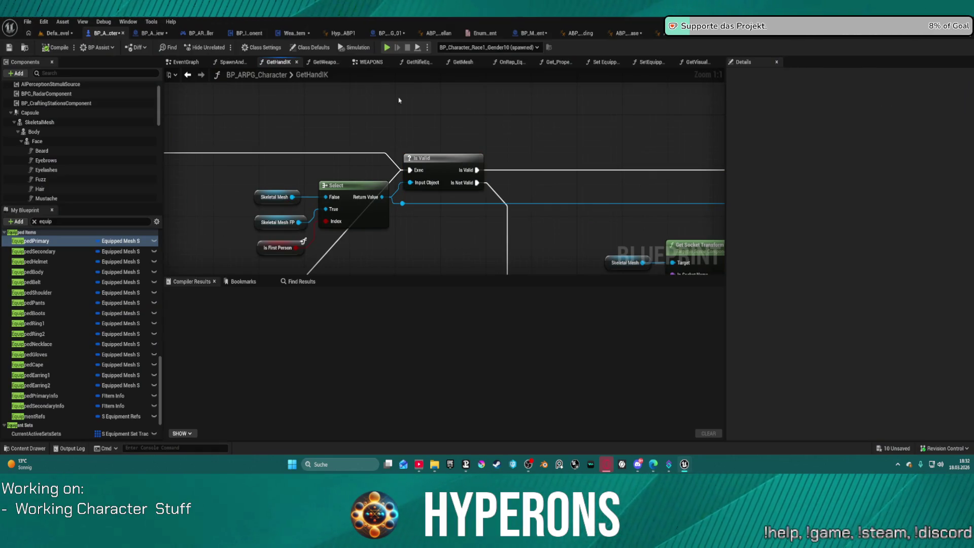
{"action": "mouse_move", "coordinate": [284, 137]}
{"action": "left_mouse_down"}
{"action": "mouse_move", "coordinate": [681, 105]}
{"action": "mouse_move", "coordinate": [385, 136]}
{"action": "left_mouse_up"}
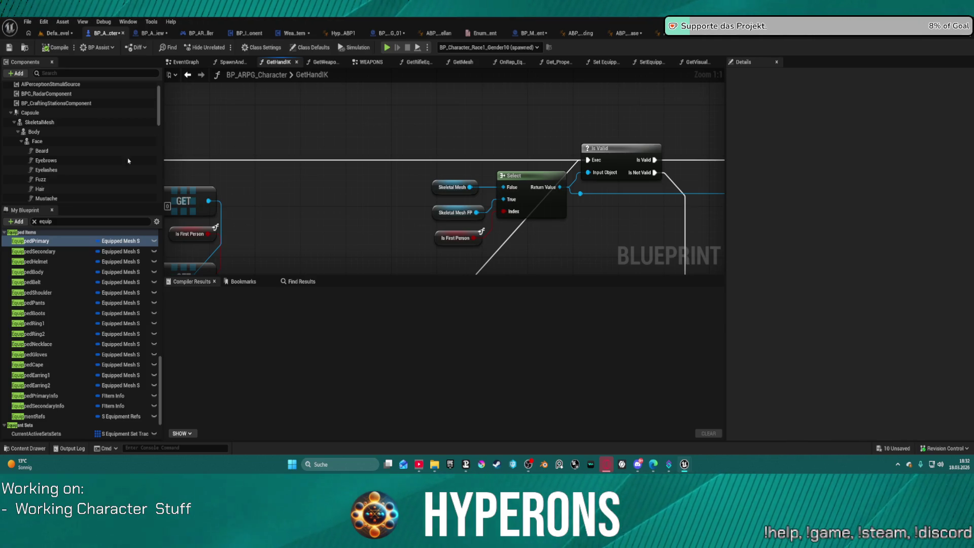
{"action": "scroll", "coordinate": [84, 164], "scroll_direction": "down", "scroll_amount": 3}
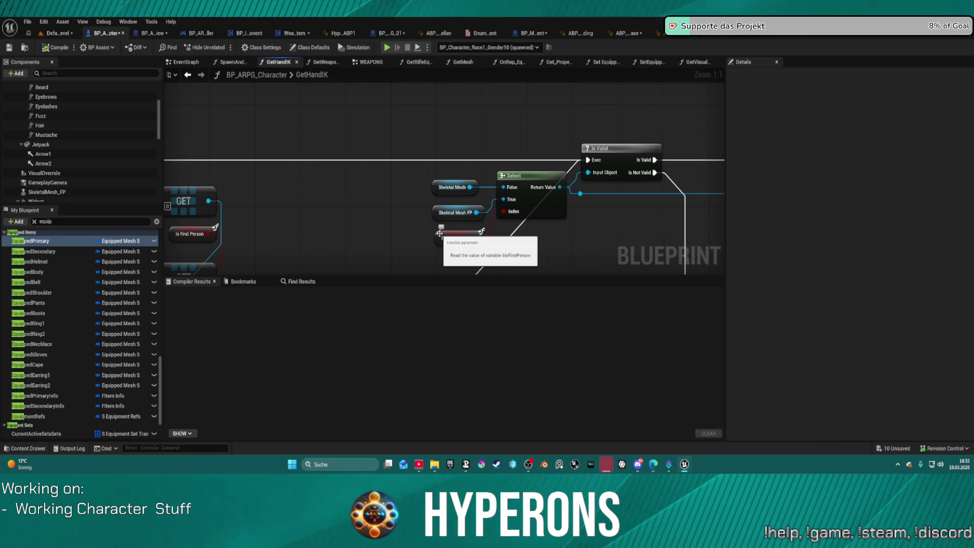
{"action": "left_click", "coordinate": [439, 233]}
{"action": "scroll", "coordinate": [441, 152], "scroll_direction": "down", "scroll_amount": 5}
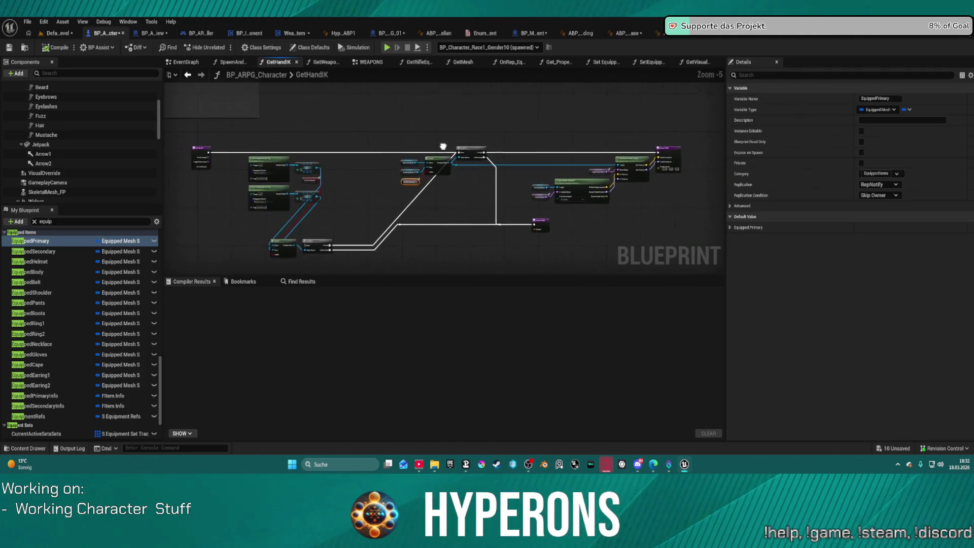
{"action": "scroll", "coordinate": [444, 146], "scroll_direction": "up", "scroll_amount": 1}
{"action": "scroll", "coordinate": [455, 151], "scroll_direction": "up", "scroll_amount": 1}
{"action": "scroll", "coordinate": [467, 154], "scroll_direction": "up", "scroll_amount": 1}
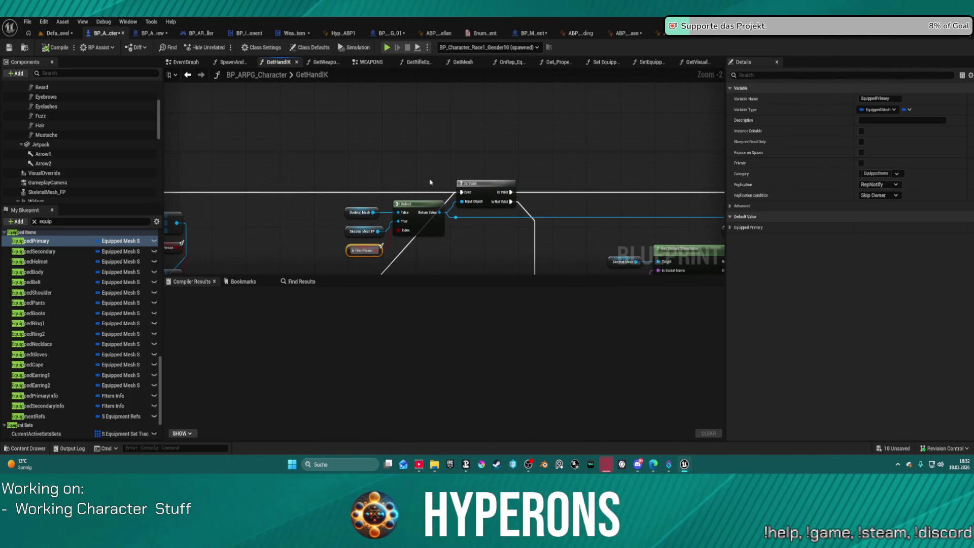
{"action": "left_click", "coordinate": [459, 163]}
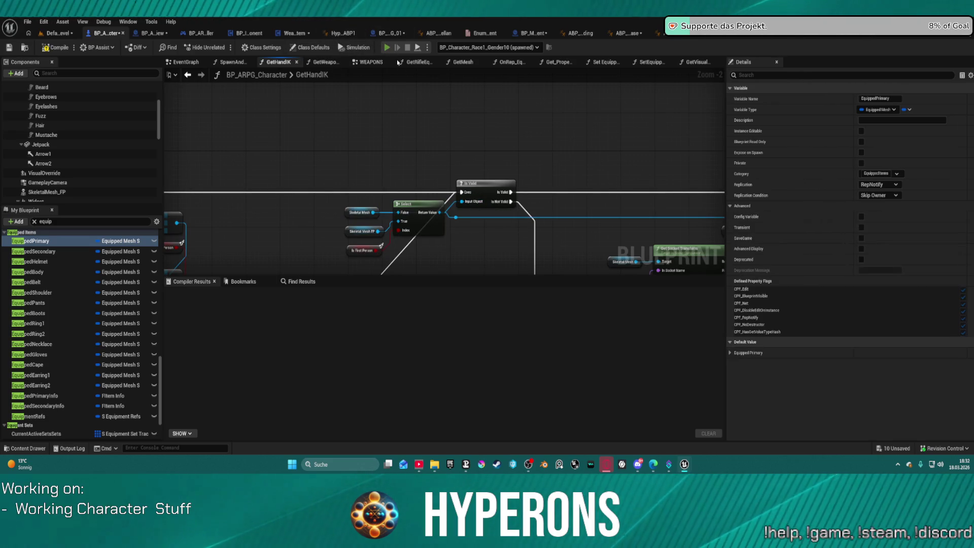
{"action": "key", "text": "F7"}
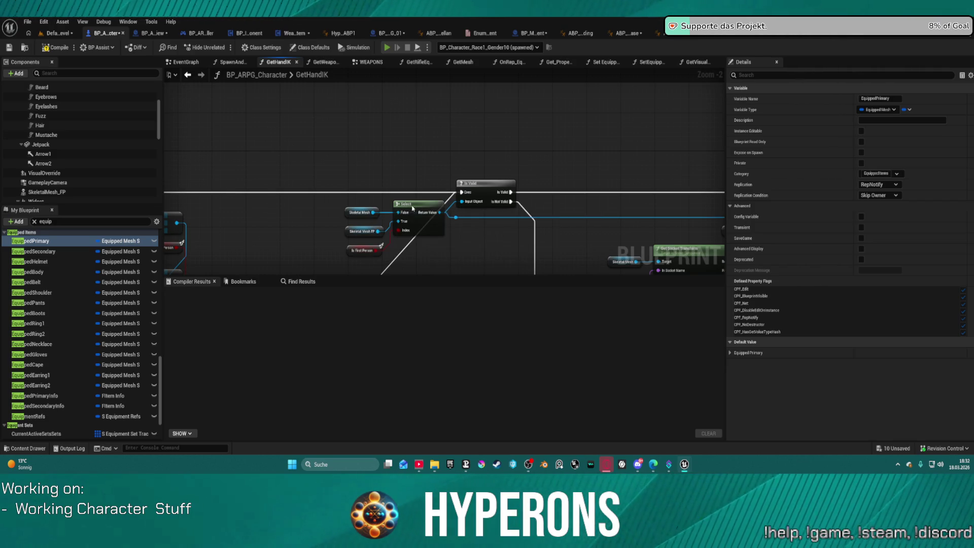
{"action": "key", "text": "alt+p"}
{"action": "left_click", "coordinate": [591, 256]}
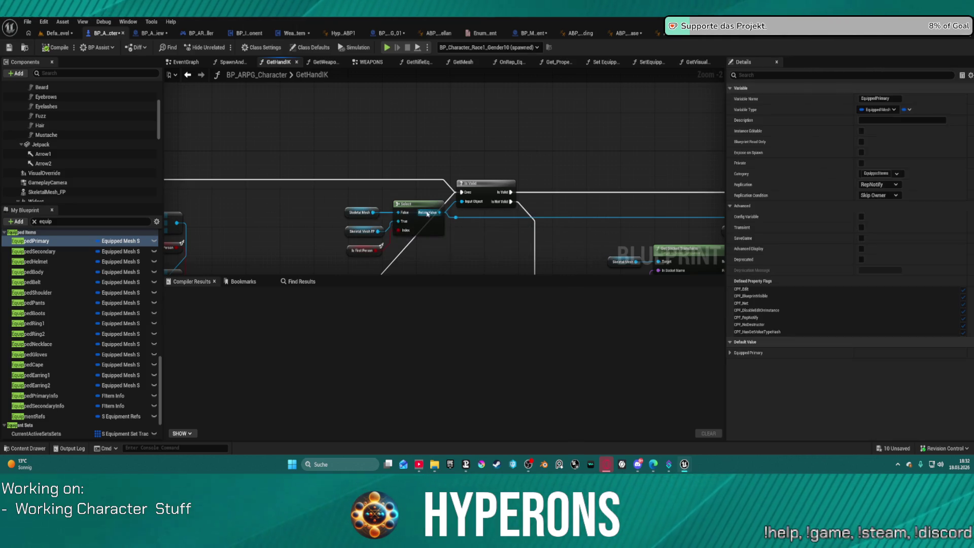
Return the Select node to its original position and rewire its Return Value onward.
{"action": "left_click_drag", "start_coordinate": [421, 209], "coordinate": [409, 219]}
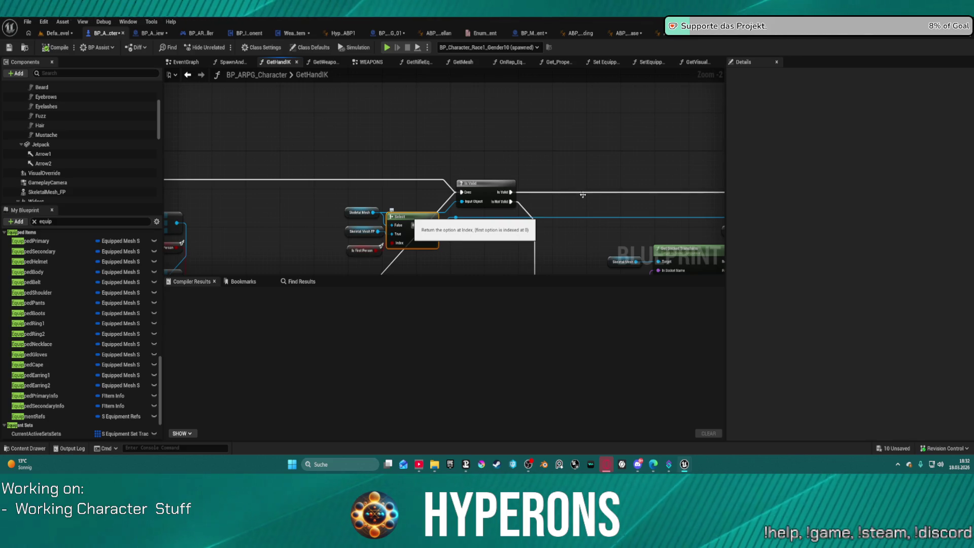
{"action": "key", "text": "ctrl+z"}
{"action": "left_click_drag", "start_coordinate": [408, 218], "coordinate": [404, 221]}
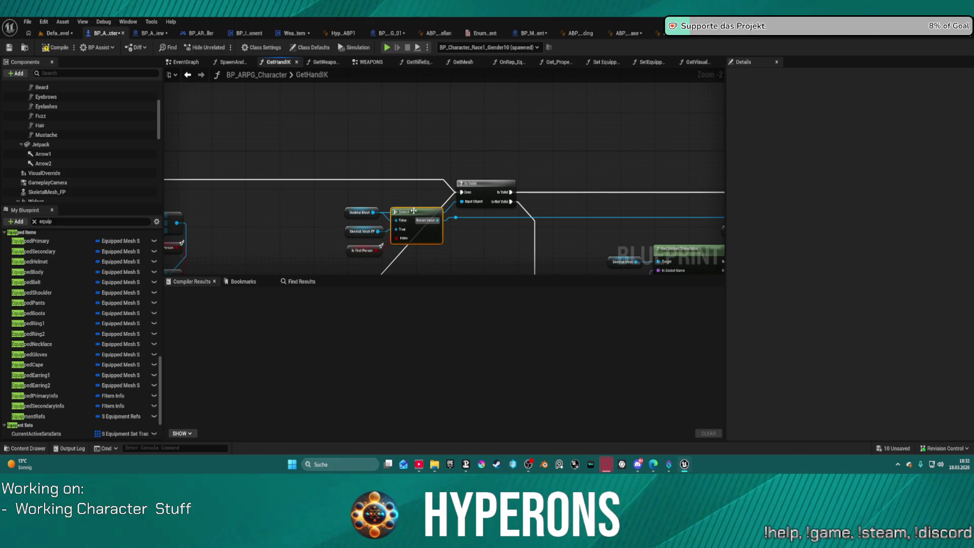
{"action": "scroll", "coordinate": [404, 220], "scroll_direction": "down", "scroll_amount": 2}
{"action": "left_click_drag", "start_coordinate": [404, 220], "coordinate": [388, 98]}
{"action": "scroll", "coordinate": [388, 98], "scroll_direction": "up", "scroll_amount": 3}
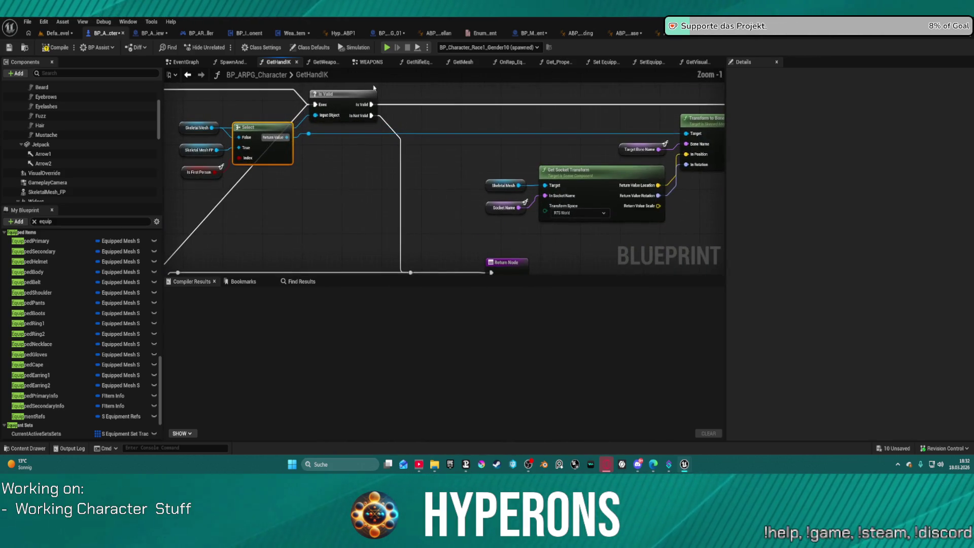
{"action": "key", "text": "ctrl+z"}
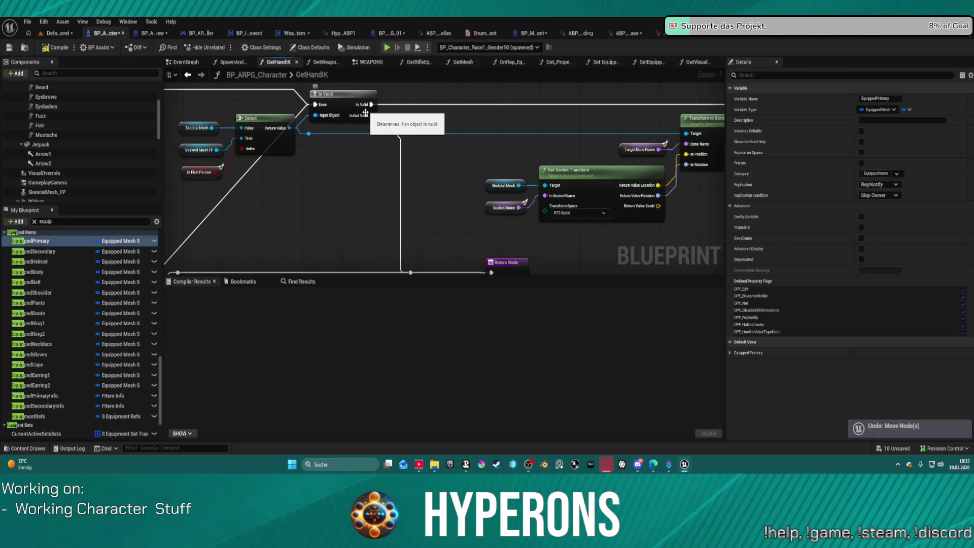
{"action": "key", "text": "ctrl+z"}
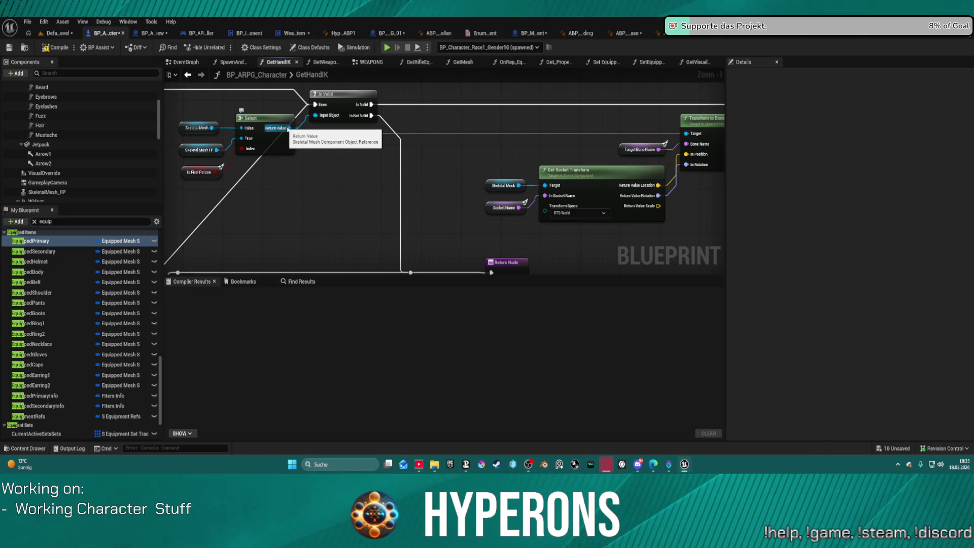
{"action": "left_click_drag", "start_coordinate": [282, 132], "coordinate": [210, 130]}
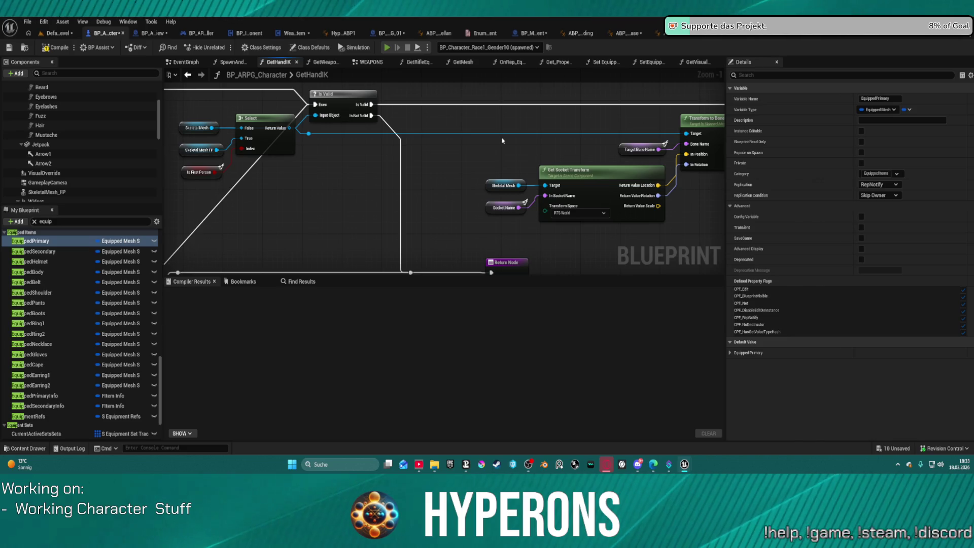
Play anyway despite the compiler errors and open the in-game inventory.
{"action": "left_click", "coordinate": [549, 255]}
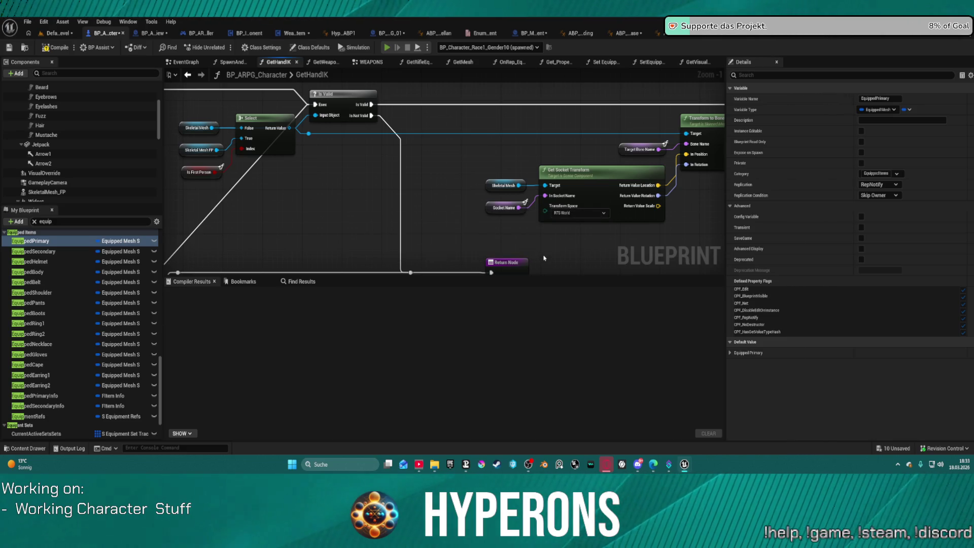
{"action": "key", "text": "i"}
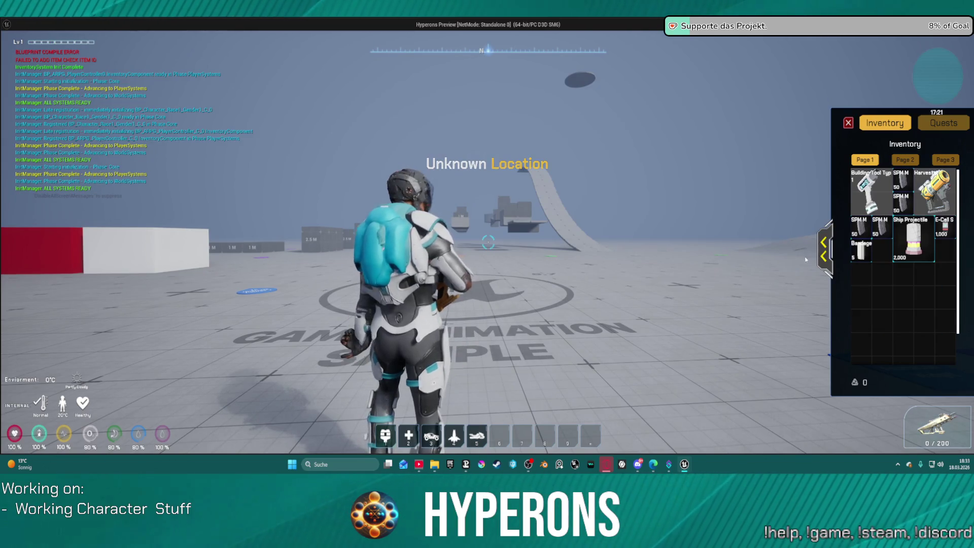
Stop the play session and check the Select node's Return Value pin in GetHandIK.
{"action": "key", "text": "Escape"}
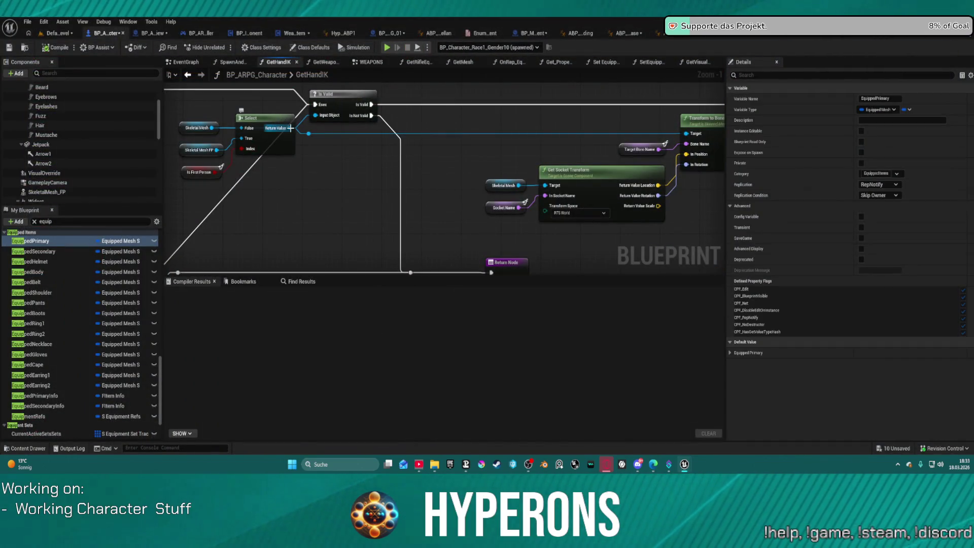
{"action": "mouse_move", "coordinate": [291, 127]}
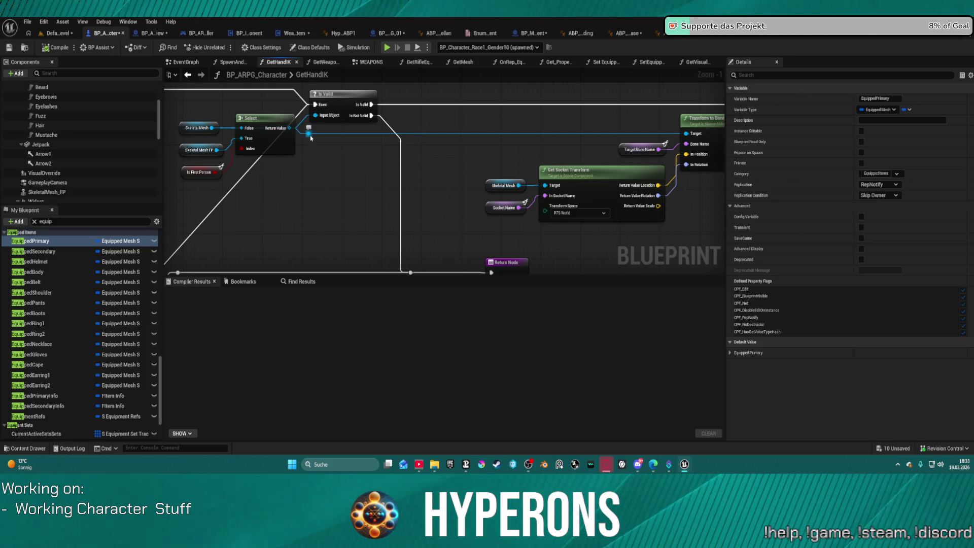
{"action": "left_click", "coordinate": [306, 135]}
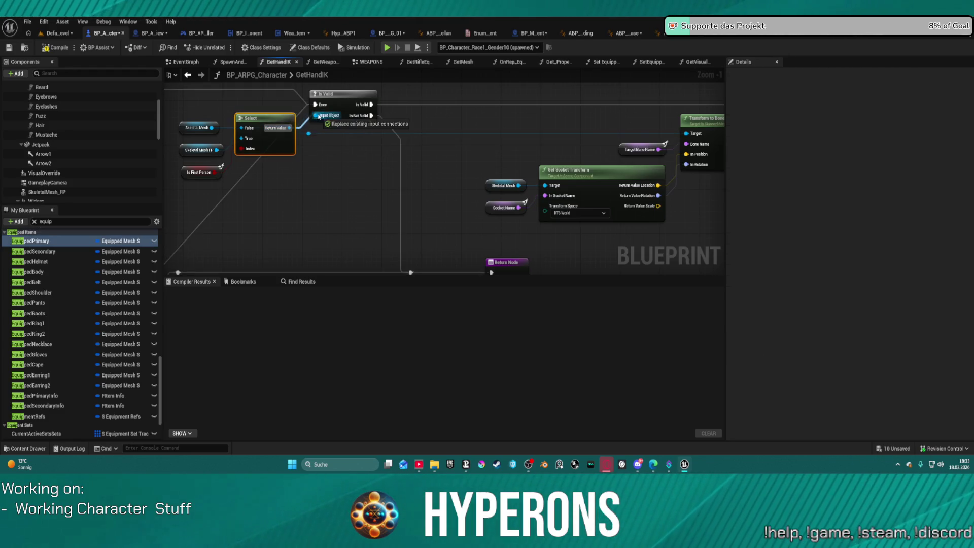
Undo the last node move in GetHandIK and switch to the ABP_Retarget_Kellan animation blueprint.
{"action": "left_click", "coordinate": [244, 127]}
{"action": "mouse_move", "coordinate": [244, 127]}
{"action": "left_mouse_down"}
{"action": "mouse_move", "coordinate": [607, 149]}
{"action": "mouse_move", "coordinate": [626, 82]}
{"action": "left_mouse_up"}
{"action": "scroll", "coordinate": [606, 149], "scroll_direction": "down", "scroll_amount": 1}
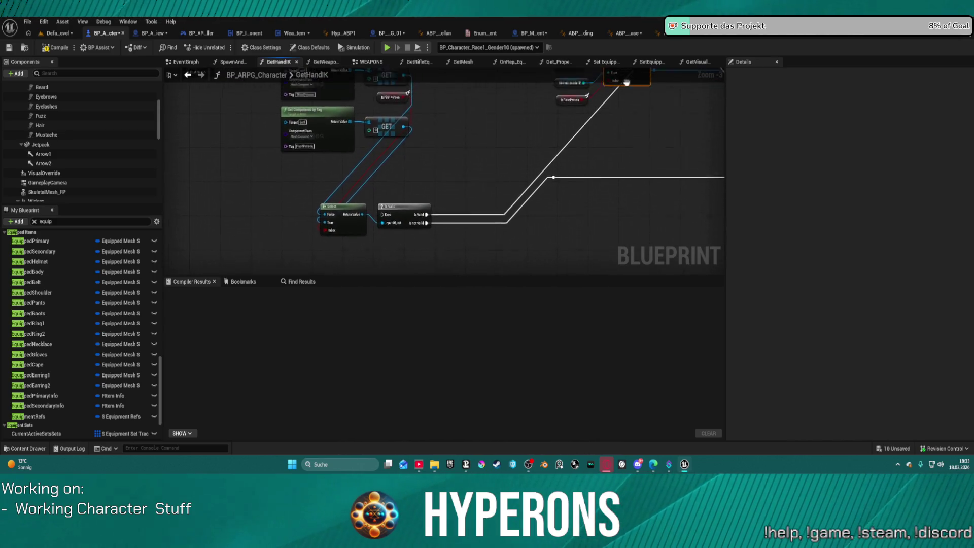
{"action": "scroll", "coordinate": [626, 83], "scroll_direction": "up", "scroll_amount": 2}
{"action": "scroll", "coordinate": [361, 139], "scroll_direction": "up", "scroll_amount": 1}
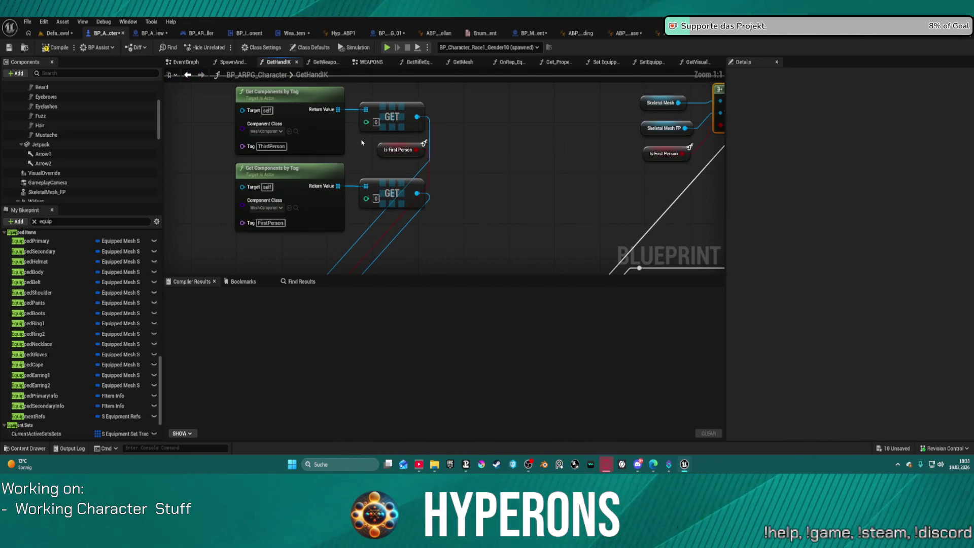
{"action": "scroll", "coordinate": [361, 143], "scroll_direction": "down", "scroll_amount": 2}
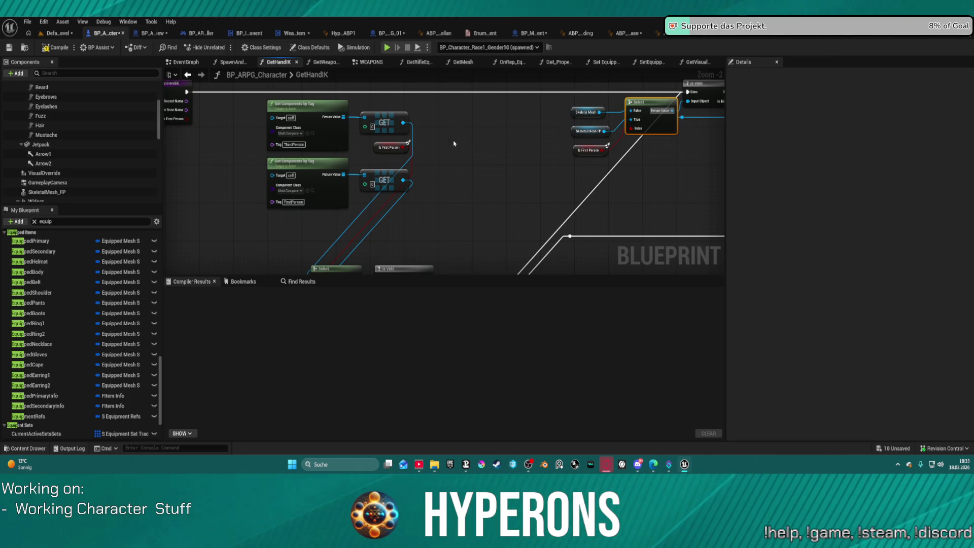
{"action": "mouse_move", "coordinate": [454, 143]}
{"action": "left_mouse_down"}
{"action": "mouse_move", "coordinate": [519, 127]}
{"action": "mouse_move", "coordinate": [515, 156]}
{"action": "left_mouse_up"}
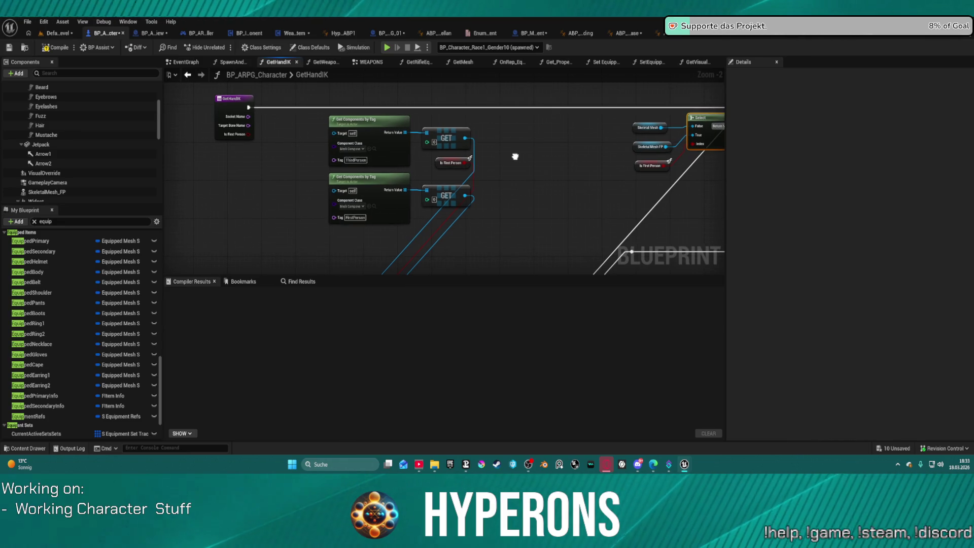
{"action": "left_click_drag", "start_coordinate": [515, 156], "coordinate": [511, 150]}
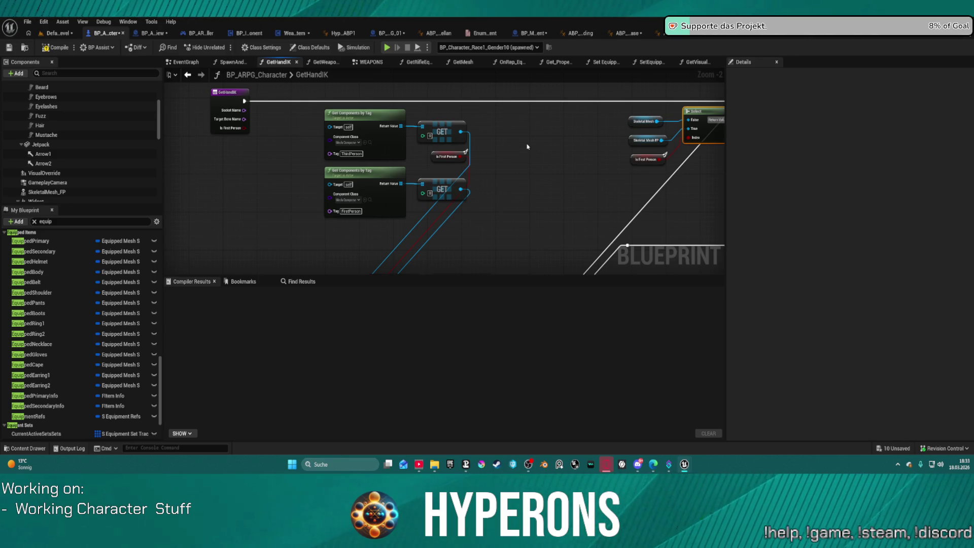
{"action": "key", "text": "ctrl+z"}
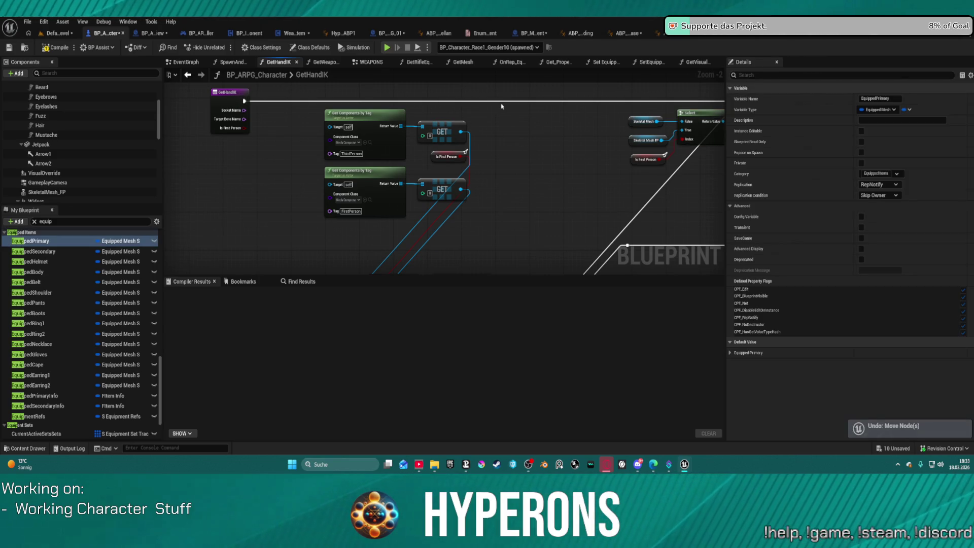
{"action": "left_click", "coordinate": [500, 106]}
{"action": "scroll", "coordinate": [495, 104], "scroll_direction": "down", "scroll_amount": 2}
{"action": "scroll", "coordinate": [483, 103], "scroll_direction": "down", "scroll_amount": 2}
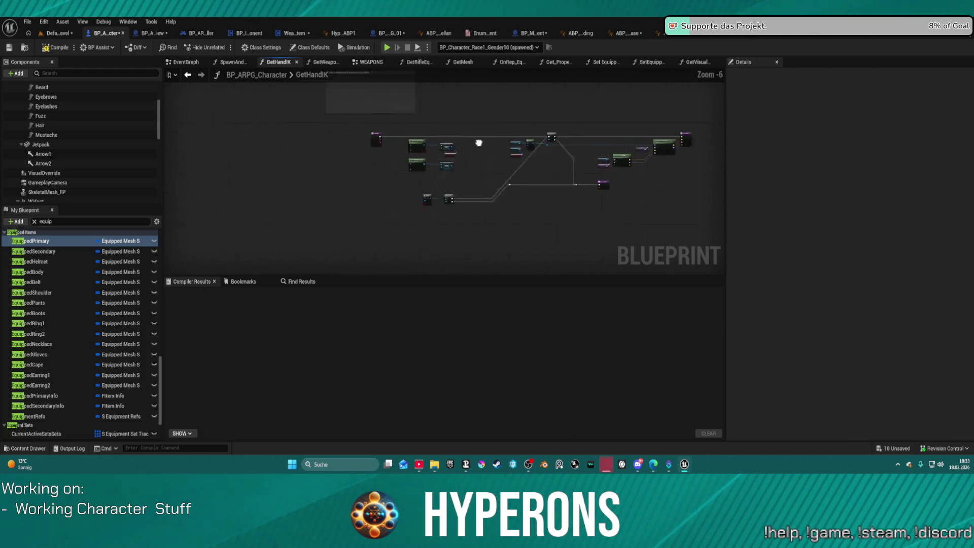
{"action": "scroll", "coordinate": [473, 102], "scroll_direction": "down", "scroll_amount": 1}
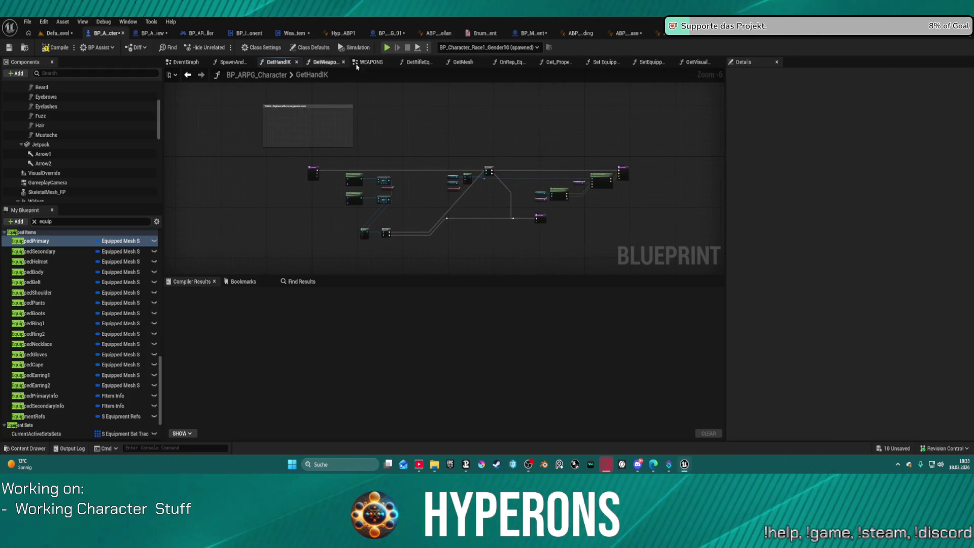
{"action": "left_click", "coordinate": [438, 33]}
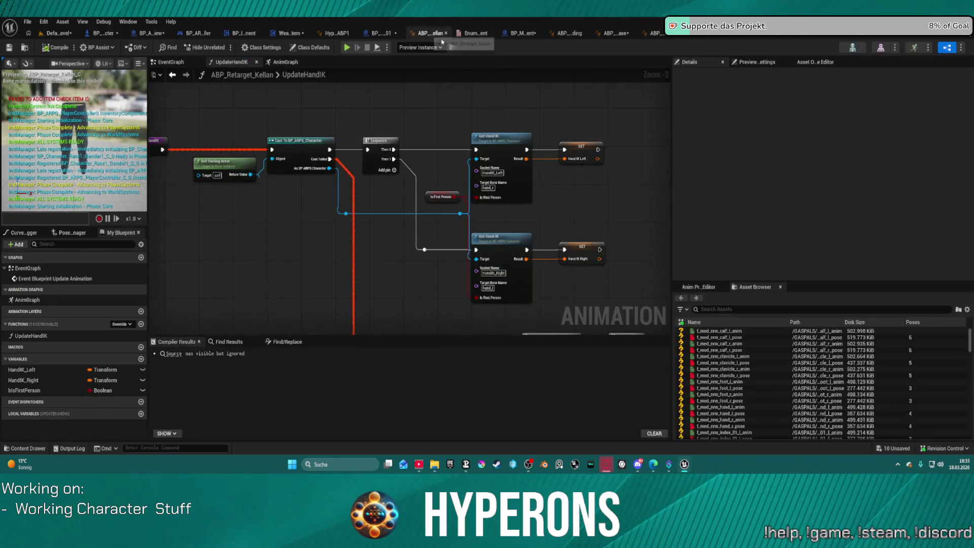
Undo the recent pin connections and link breaks in the UpdateHandIK graph.
{"action": "key", "text": "ctrl+z"}
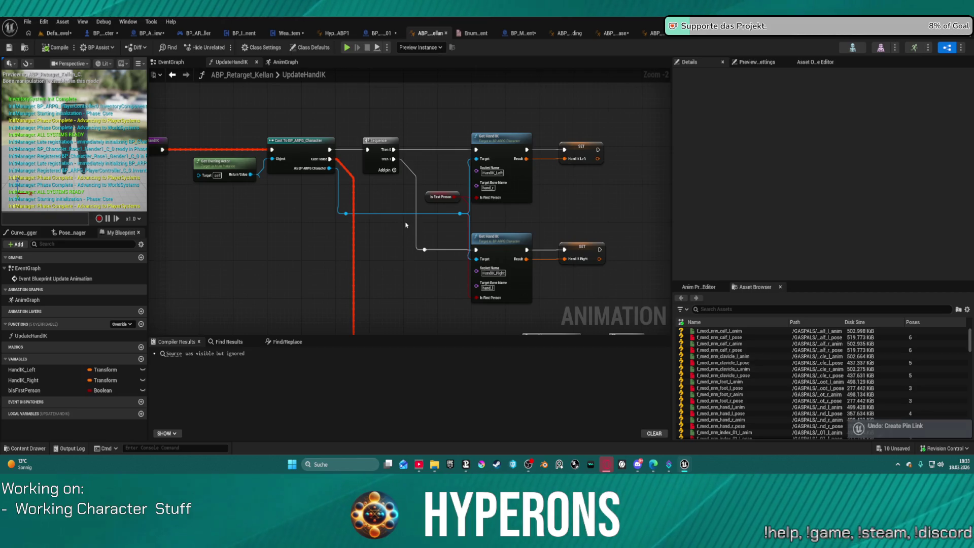
{"action": "key", "text": "ctrl+z"}
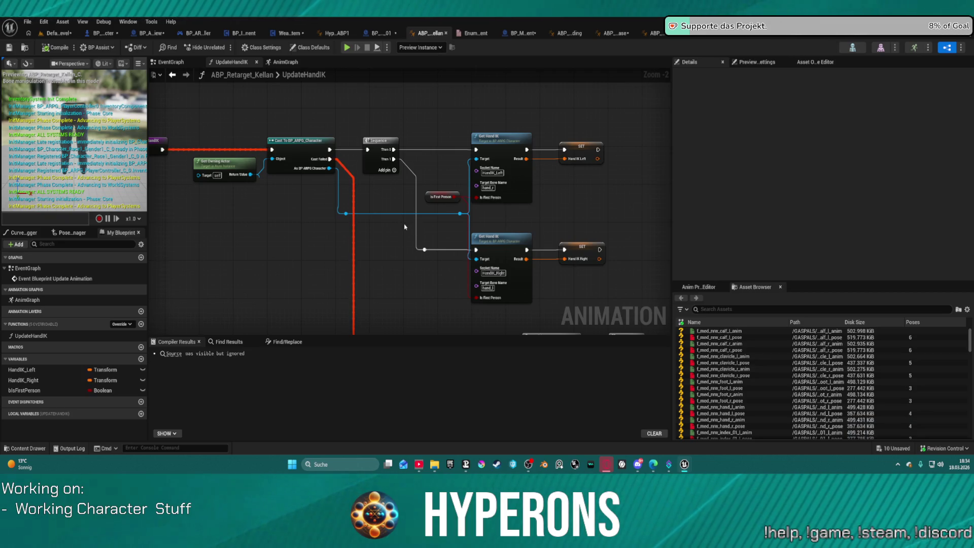
{"action": "key", "text": "ctrl+z"}
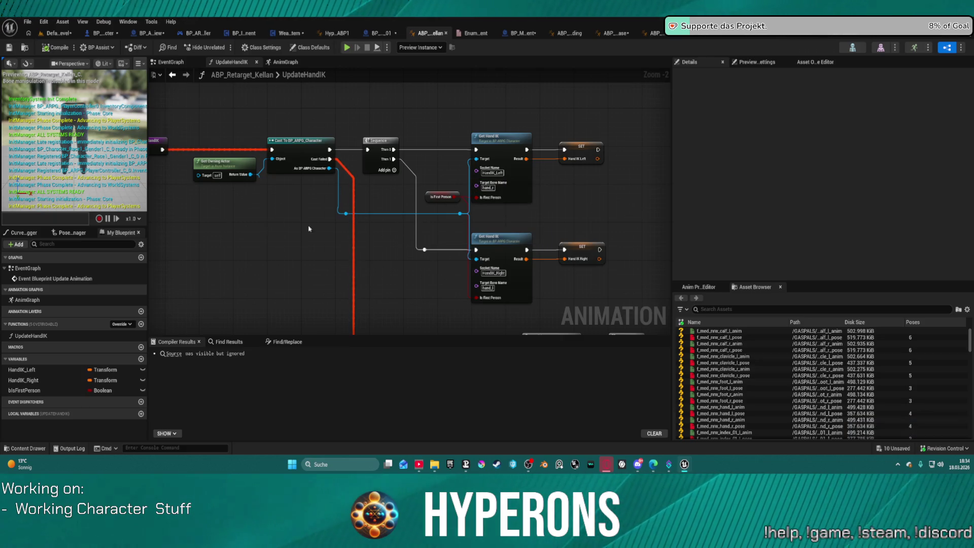
{"action": "key", "text": "ctrl+z"}
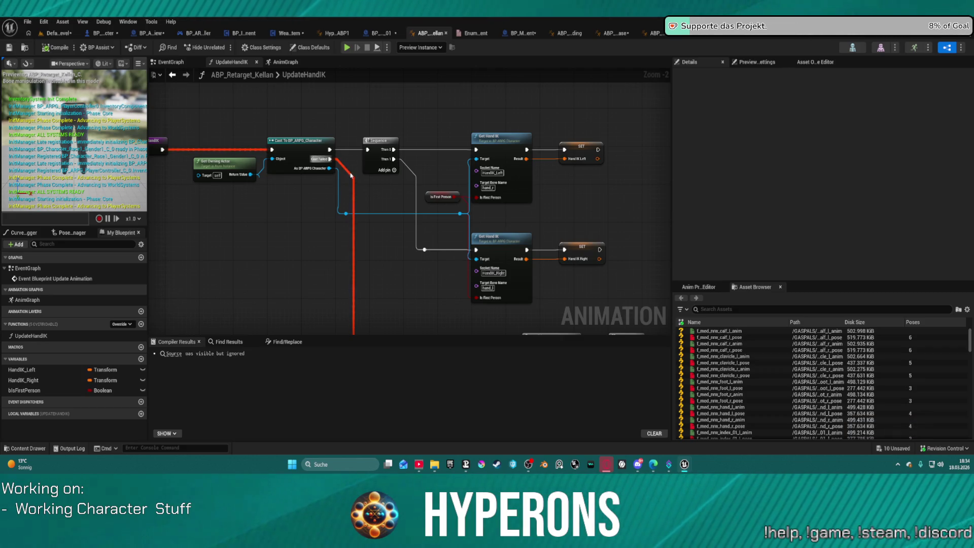
Check BP_ARPG_Character briefly, then undo another node move and pin link in UpdateHandIK.
{"action": "left_click", "coordinate": [104, 33]}
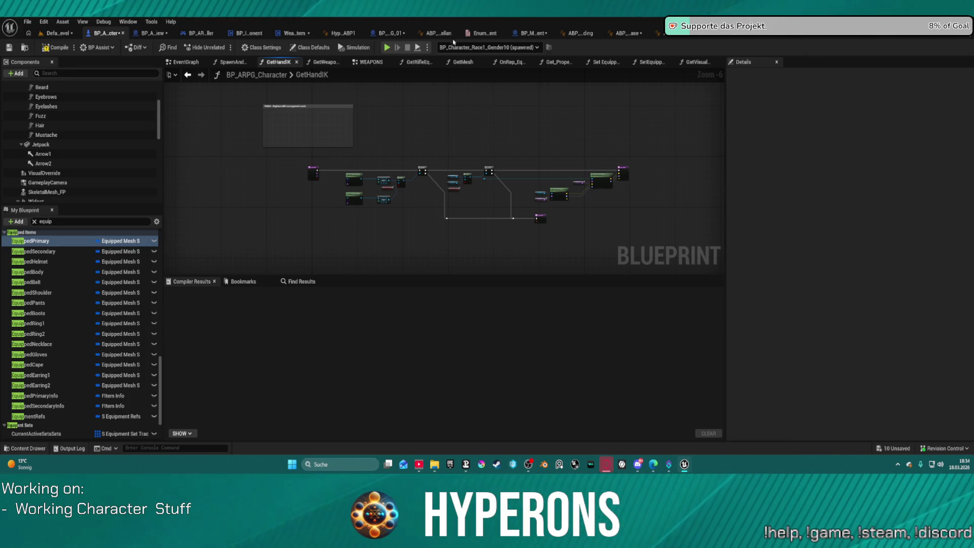
{"action": "left_click", "coordinate": [439, 34]}
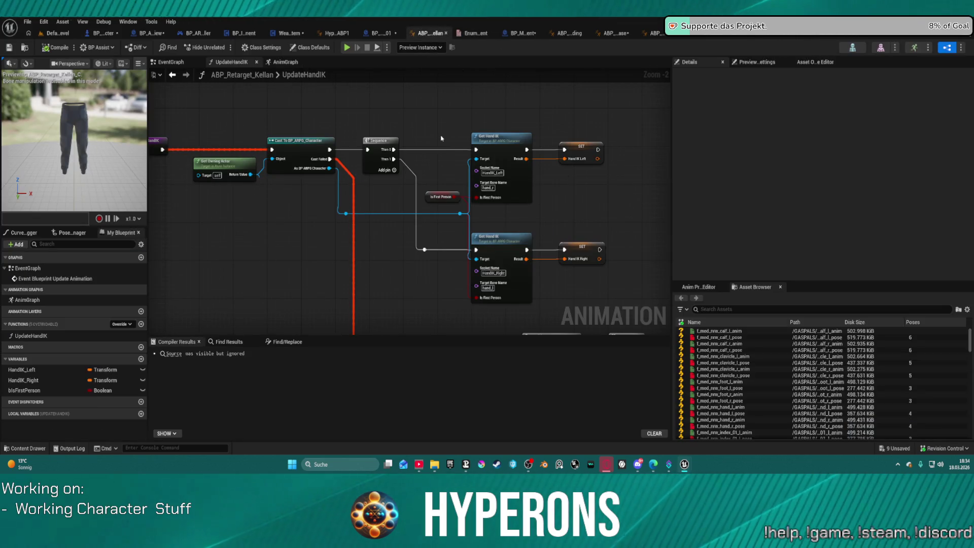
{"action": "key", "text": "ctrl+z"}
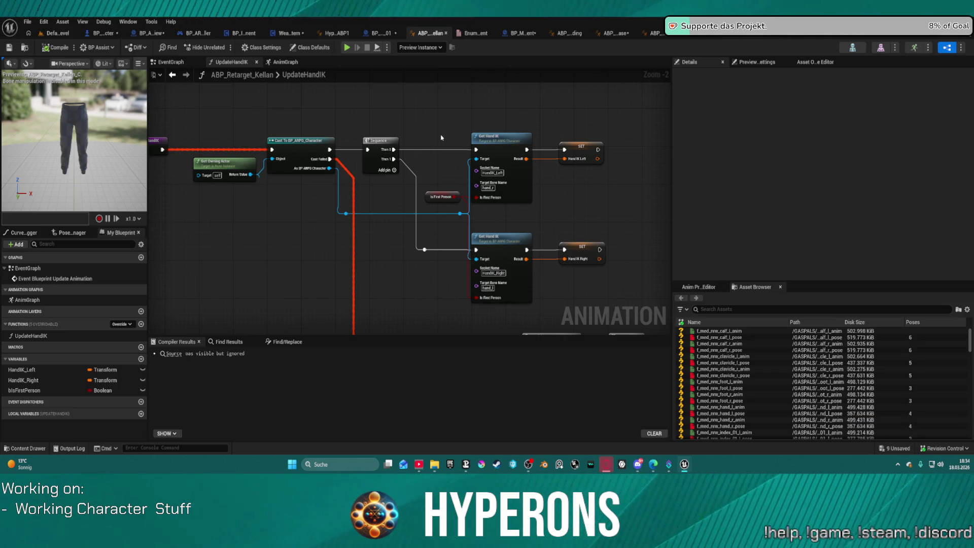
{"action": "key", "text": "ctrl+z"}
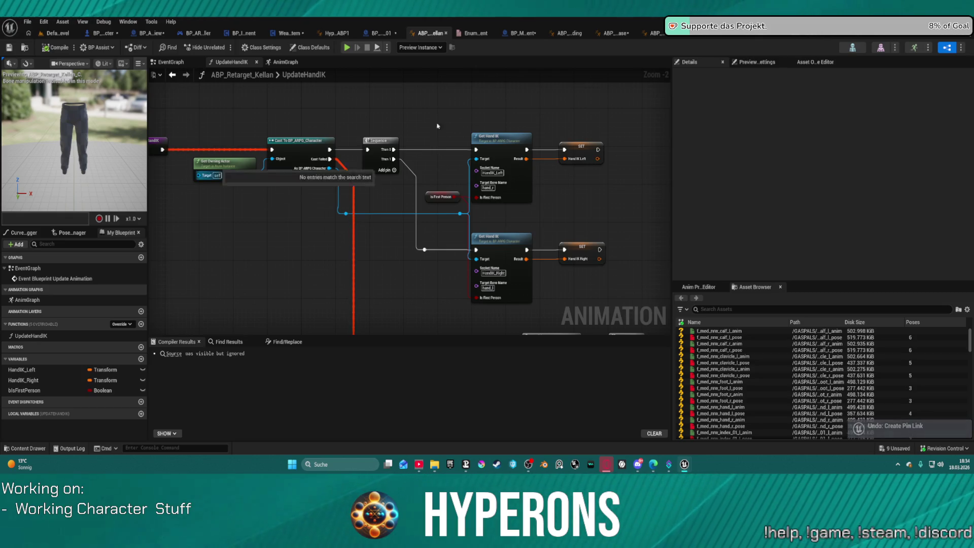
{"action": "scroll", "coordinate": [347, 161], "scroll_direction": "down", "scroll_amount": 3}
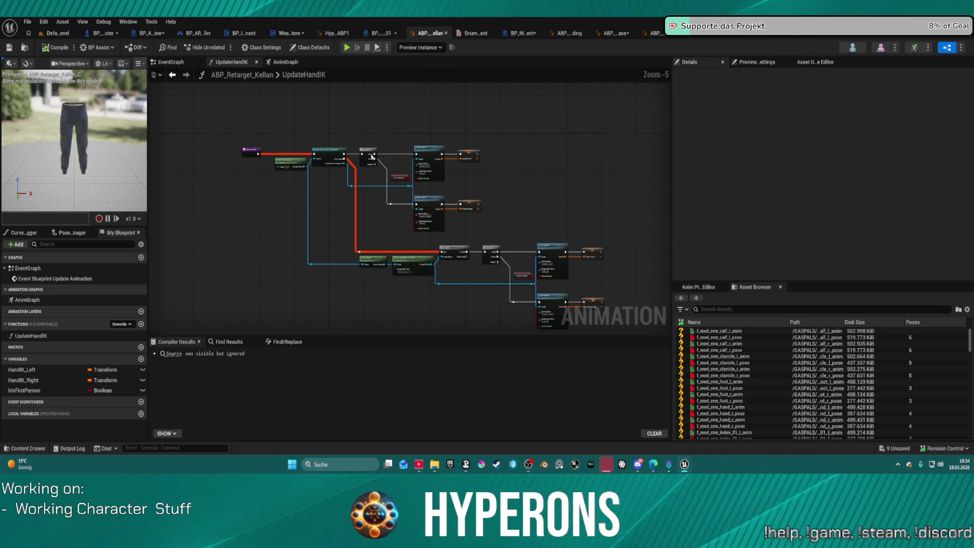
Undo a pin connection, node move, added node and node formatting in UpdateHandIK.
{"action": "key", "text": "ctrl+z"}
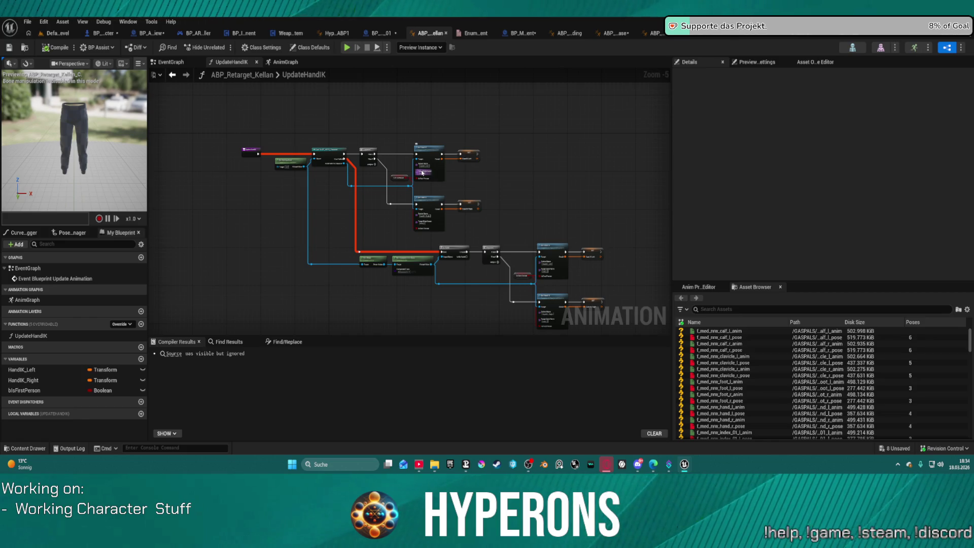
{"action": "key", "text": "ctrl+z"}
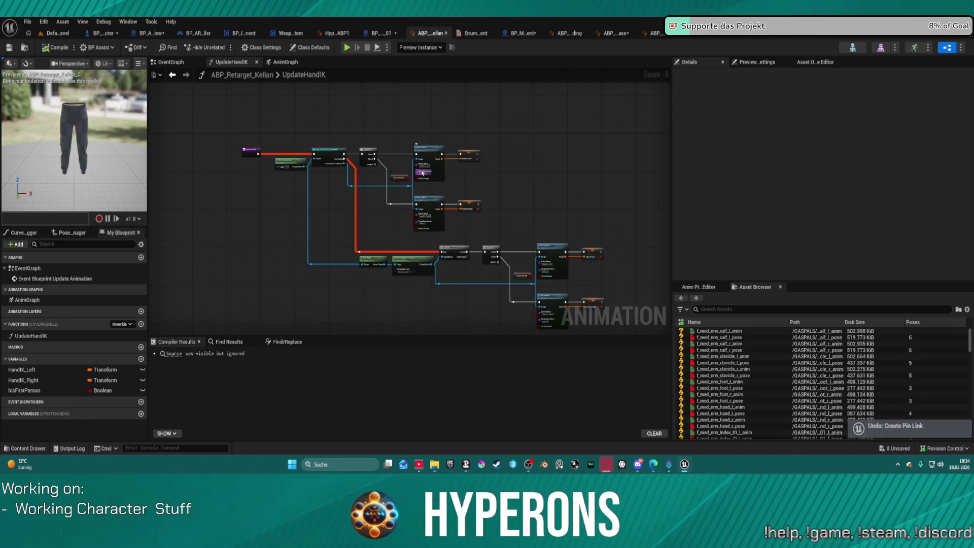
{"action": "key", "text": "ctrl+z"}
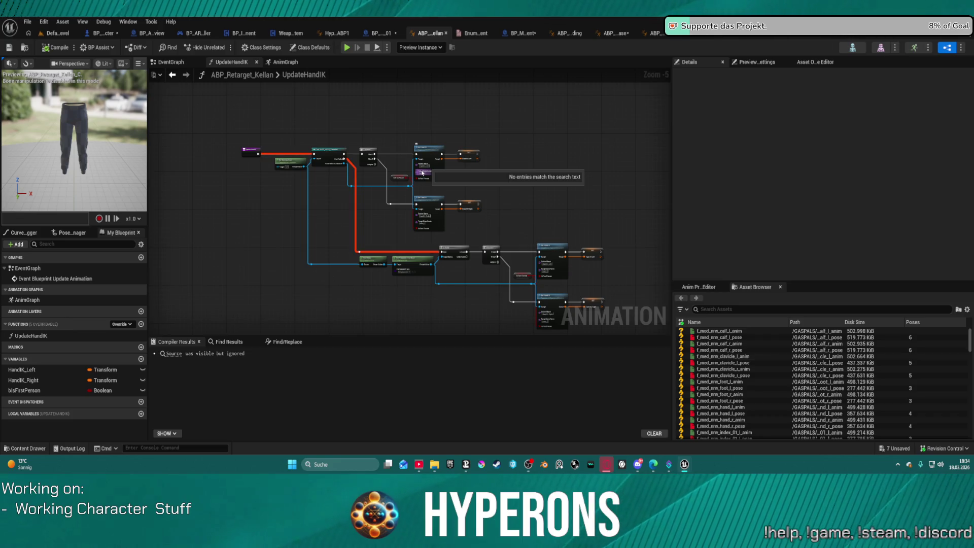
{"action": "key", "text": "ctrl+z"}
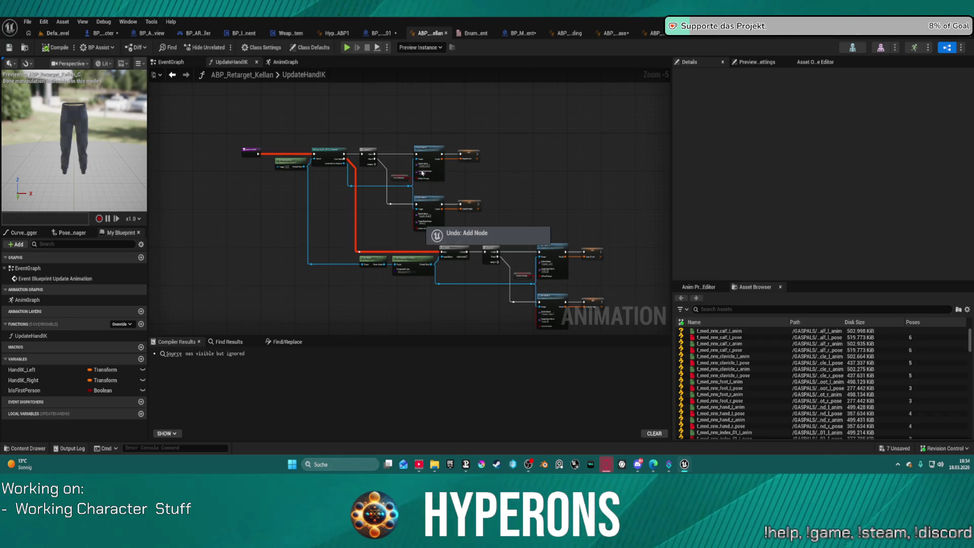
{"action": "key", "text": "ctrl+z"}
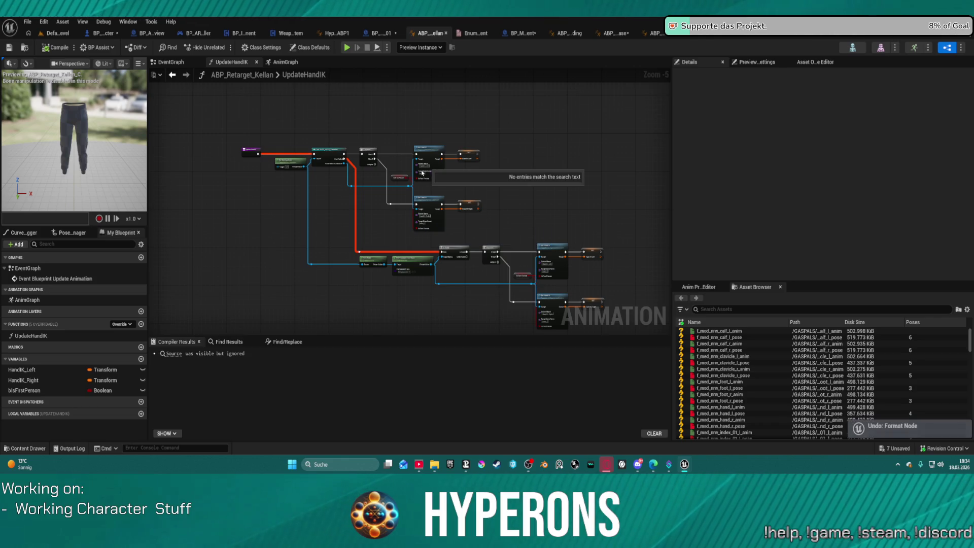
Undo the selection deletions and formatting, then switch to BP_ARPG_Character's GetHandIK graph.
{"action": "key", "text": "ctrl+z"}
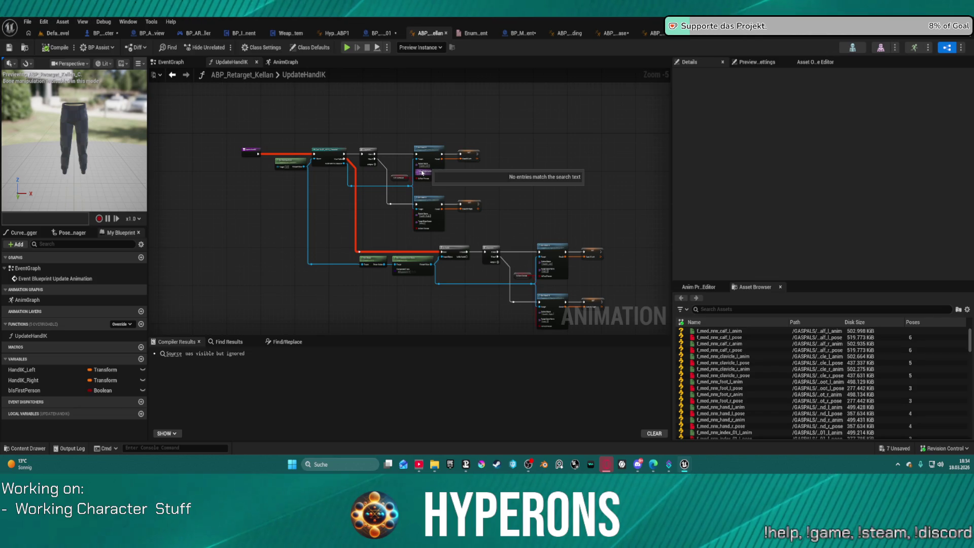
{"action": "key", "text": "ctrl+z"}
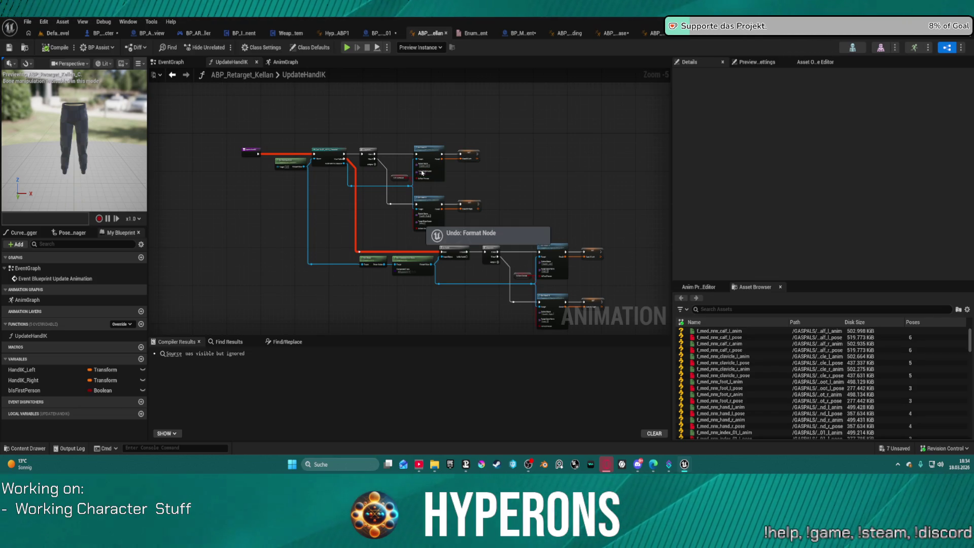
{"action": "key", "text": "ctrl+z"}
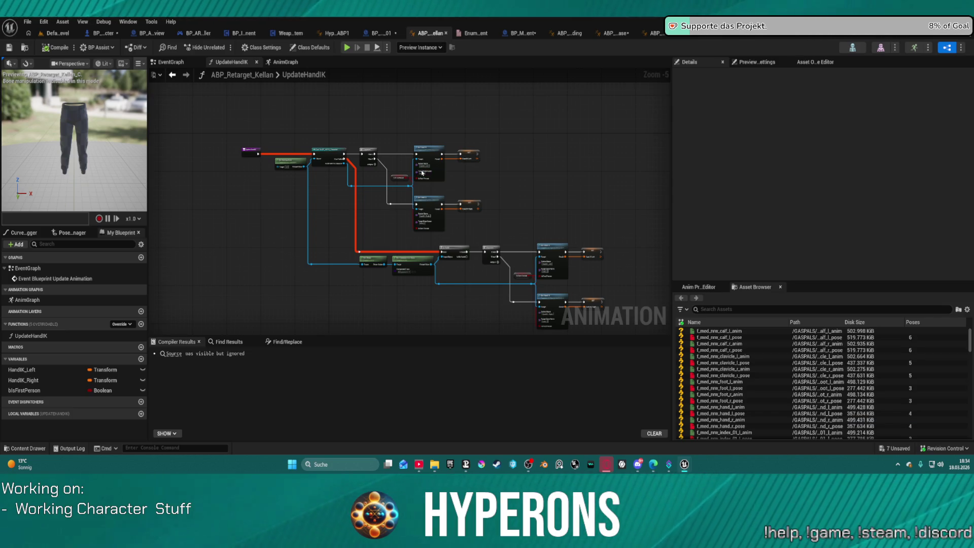
{"action": "key", "text": "ctrl+z"}
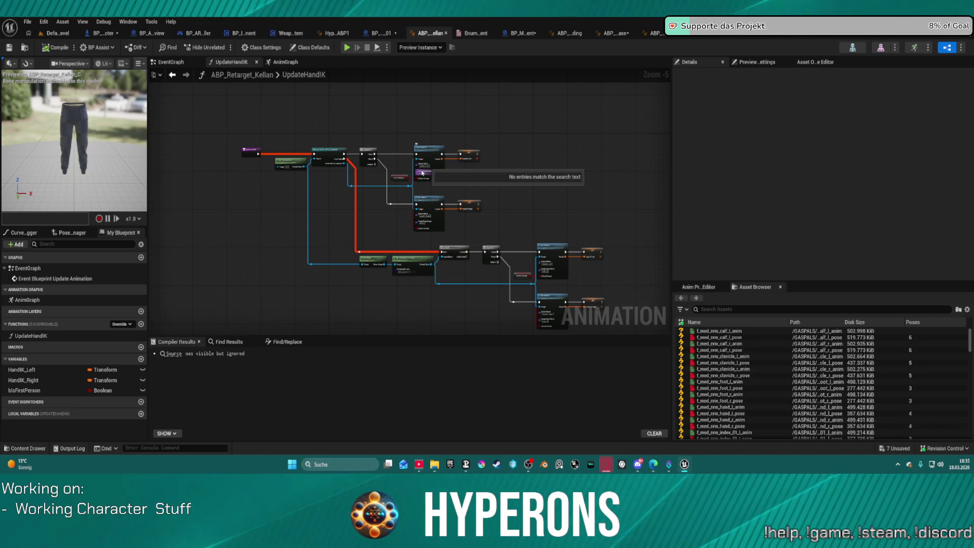
{"action": "key", "text": "ctrl+z"}
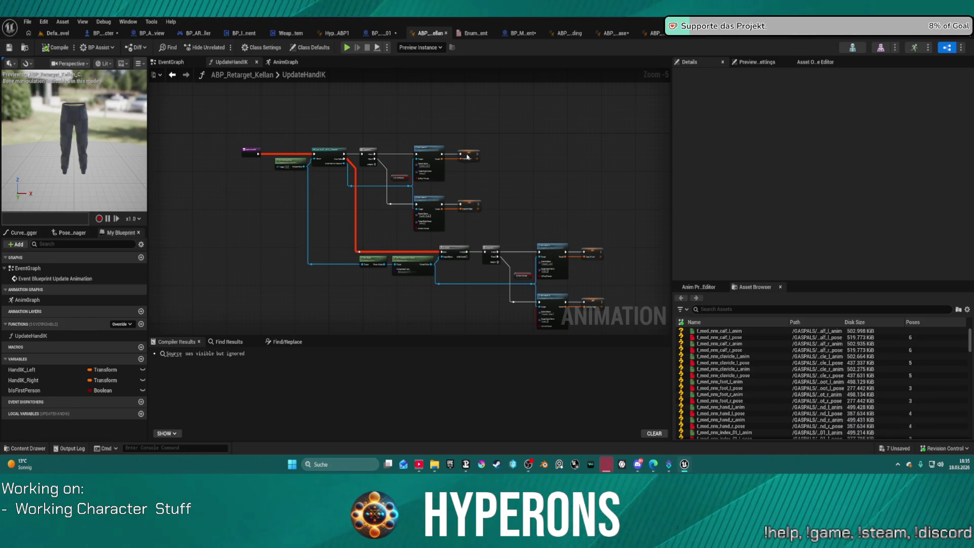
{"action": "mouse_move", "coordinate": [290, 33]}
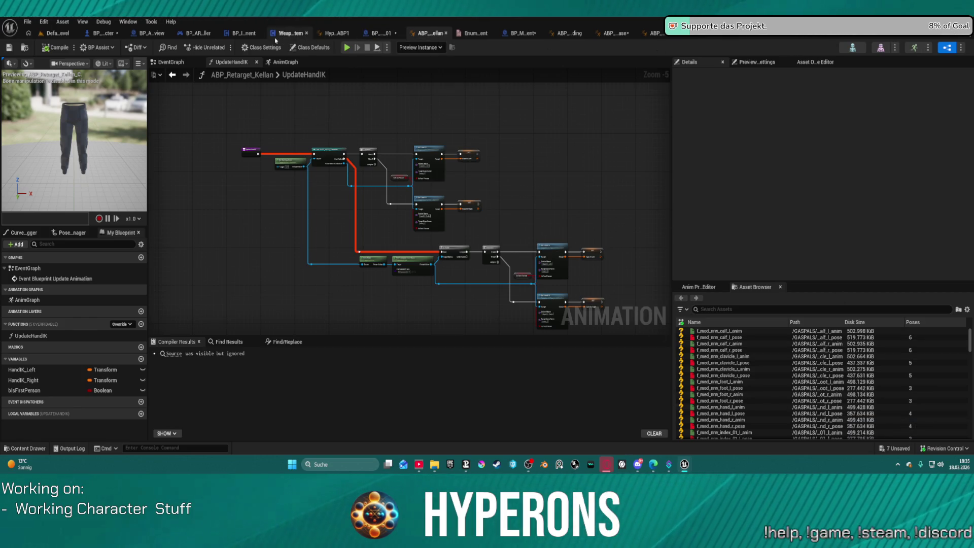
{"action": "left_click", "coordinate": [105, 33]}
{"action": "scroll", "coordinate": [405, 166], "scroll_direction": "up", "scroll_amount": 4}
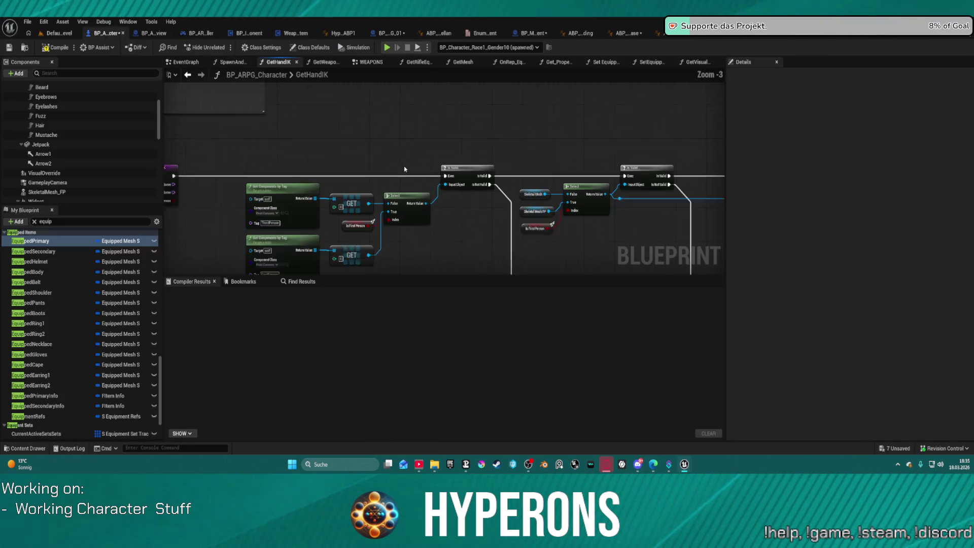
{"action": "scroll", "coordinate": [335, 172], "scroll_direction": "down", "scroll_amount": 3}
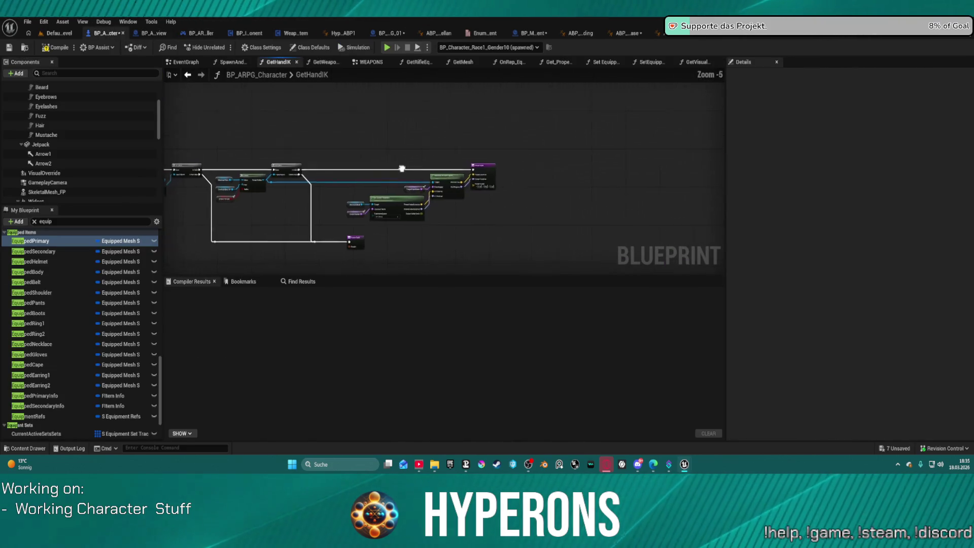
{"action": "scroll", "coordinate": [356, 165], "scroll_direction": "up", "scroll_amount": 1}
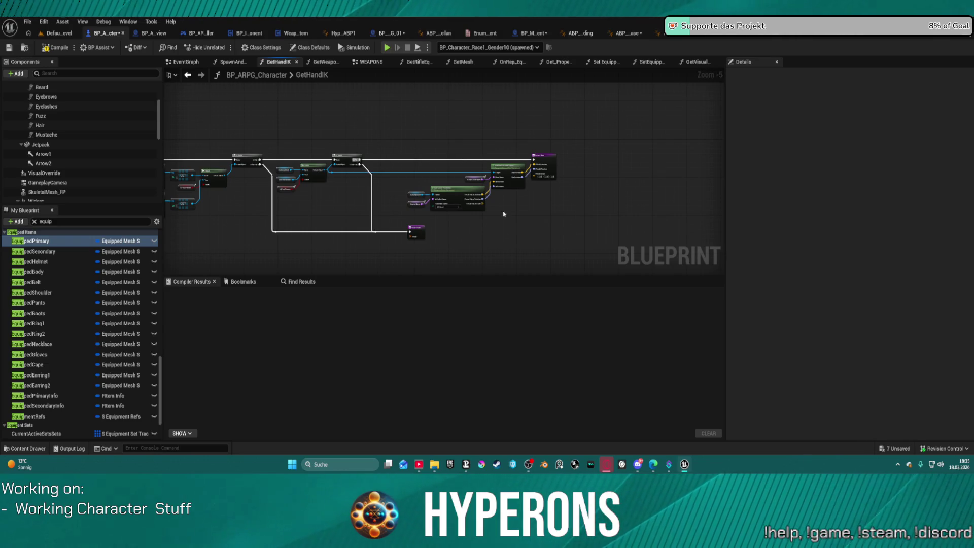
Undo the added node in GetHandIK and switch to ABP_Retarget_Kellan.
{"action": "key", "text": "ctrl+z"}
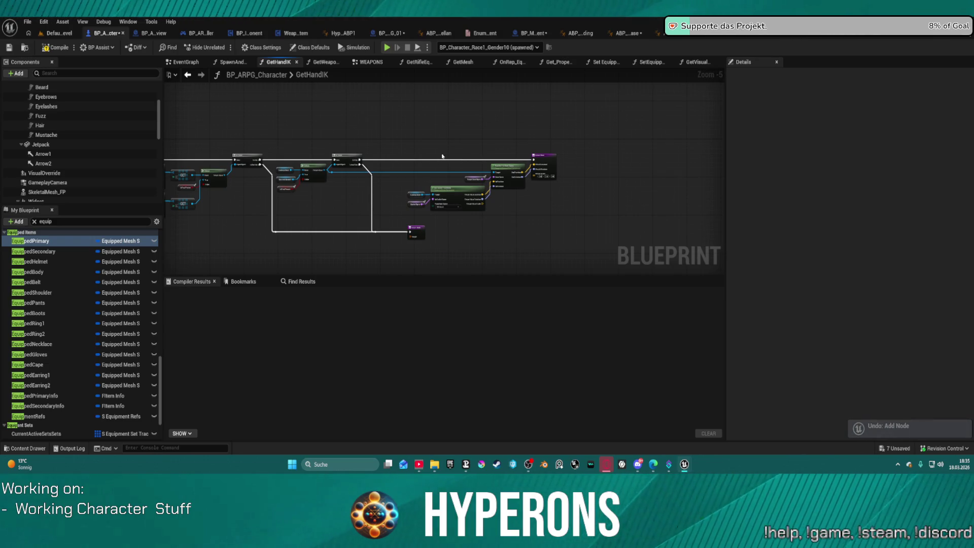
{"action": "left_click", "coordinate": [438, 36]}
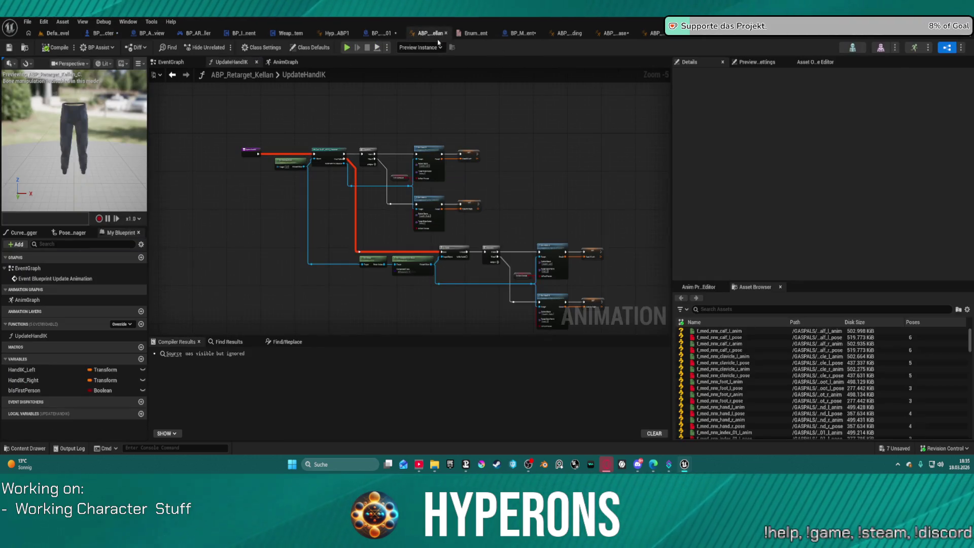
Undo two node moves and an added node in UpdateHandIK, then return to BP_ARPG_Character's GetHandIK graph.
{"action": "key", "text": "ctrl+z"}
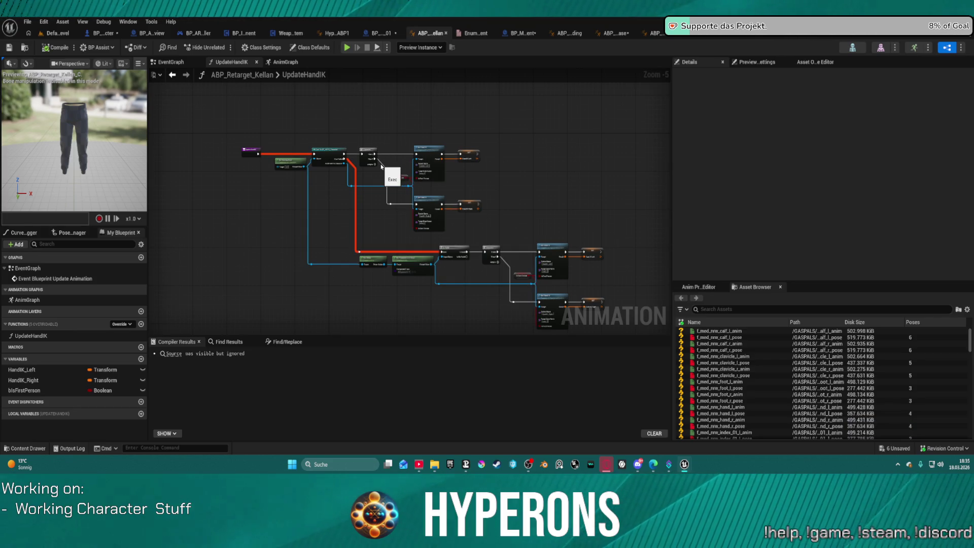
{"action": "key", "text": "ctrl+z"}
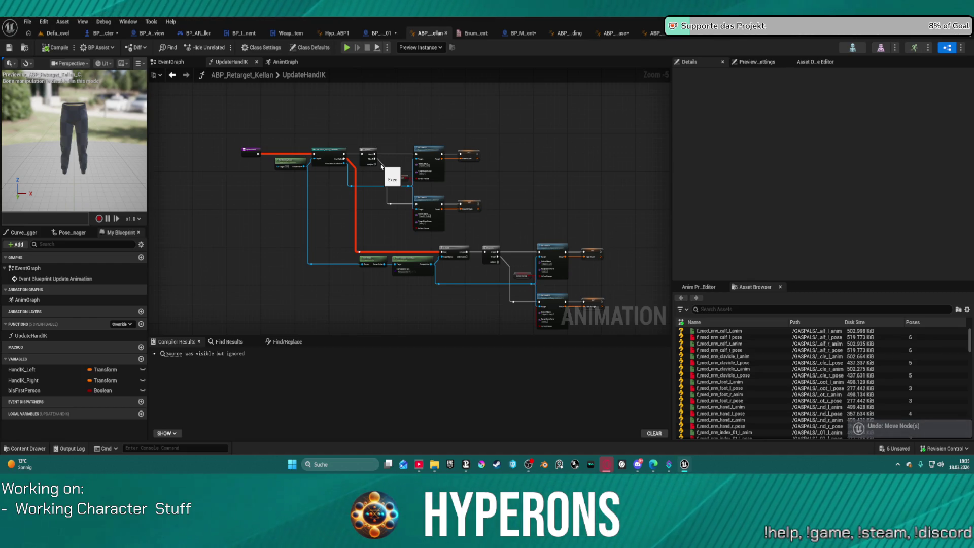
{"action": "key", "text": "ctrl+z"}
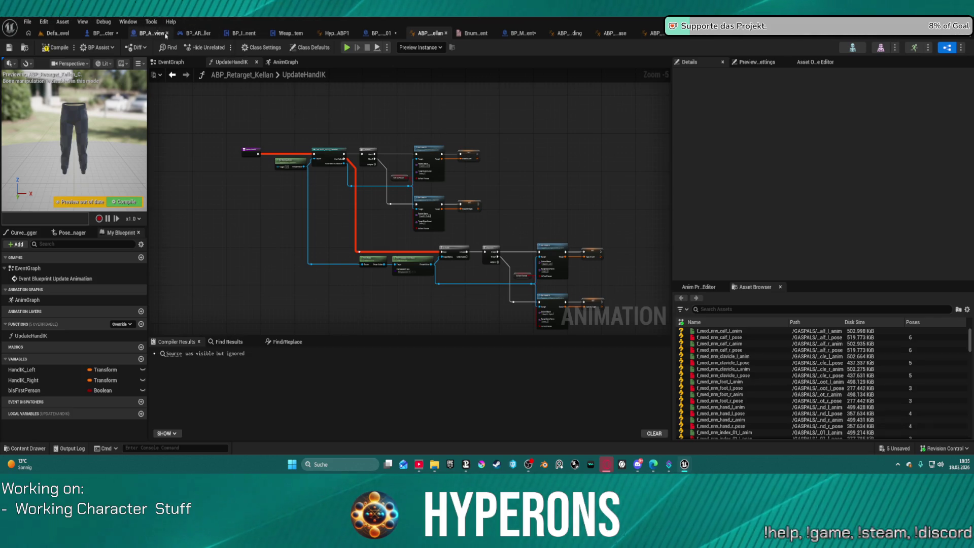
{"action": "left_click", "coordinate": [111, 32]}
{"action": "left_click_drag", "start_coordinate": [464, 224], "coordinate": [598, 197]}
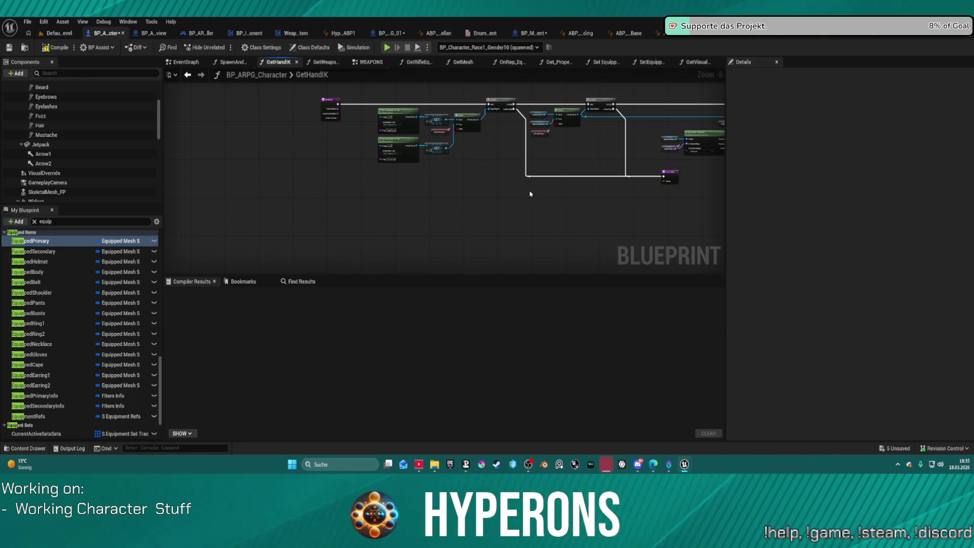
Clear the variable-list filter, undo a node move in GetHandIK, and return to ABP_Retarget_Kellan.
{"action": "left_click", "coordinate": [34, 222]}
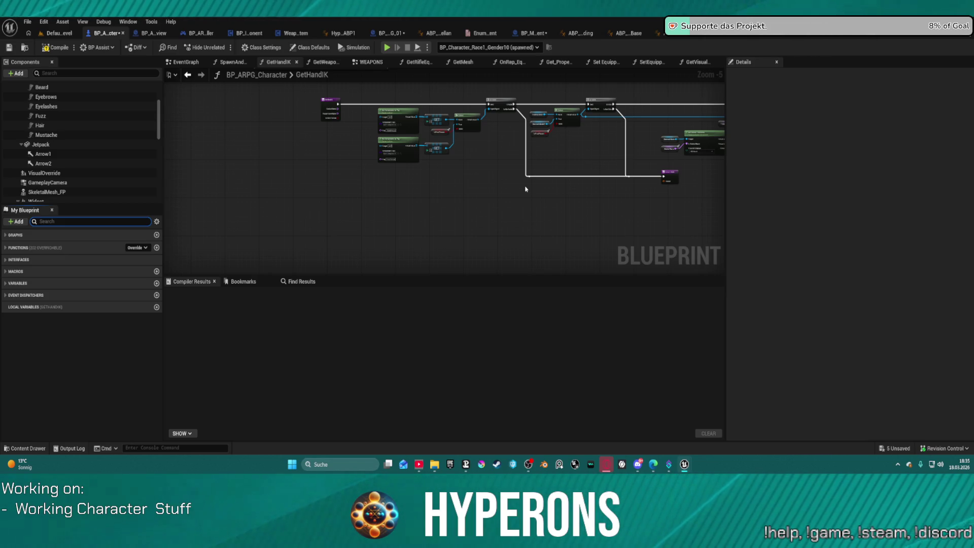
{"action": "mouse_move", "coordinate": [597, 146]}
{"action": "left_mouse_down"}
{"action": "mouse_move", "coordinate": [429, 157]}
{"action": "mouse_move", "coordinate": [417, 201]}
{"action": "left_mouse_up"}
{"action": "mouse_move", "coordinate": [389, 242]}
{"action": "left_mouse_down"}
{"action": "mouse_move", "coordinate": [463, 184]}
{"action": "mouse_move", "coordinate": [429, 175]}
{"action": "left_mouse_up"}
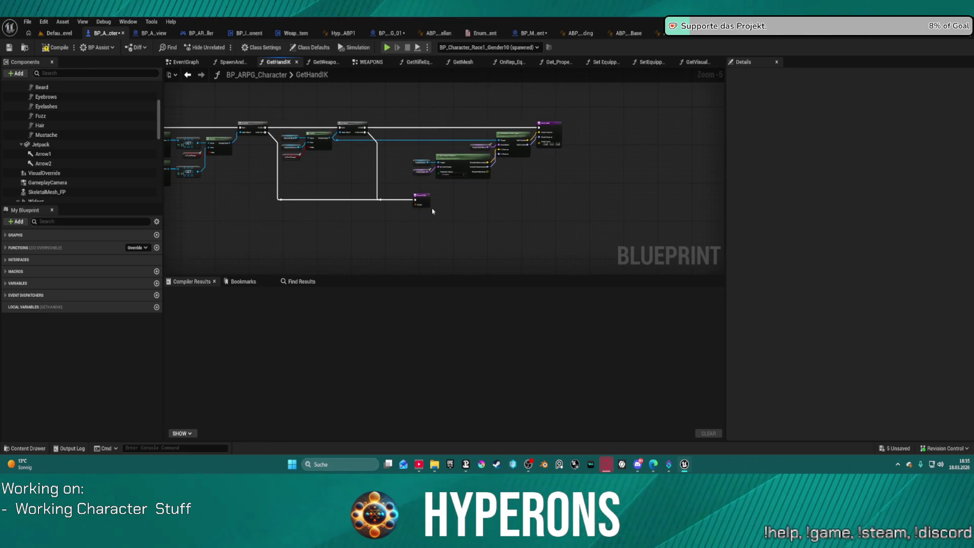
{"action": "key", "text": "ctrl+z"}
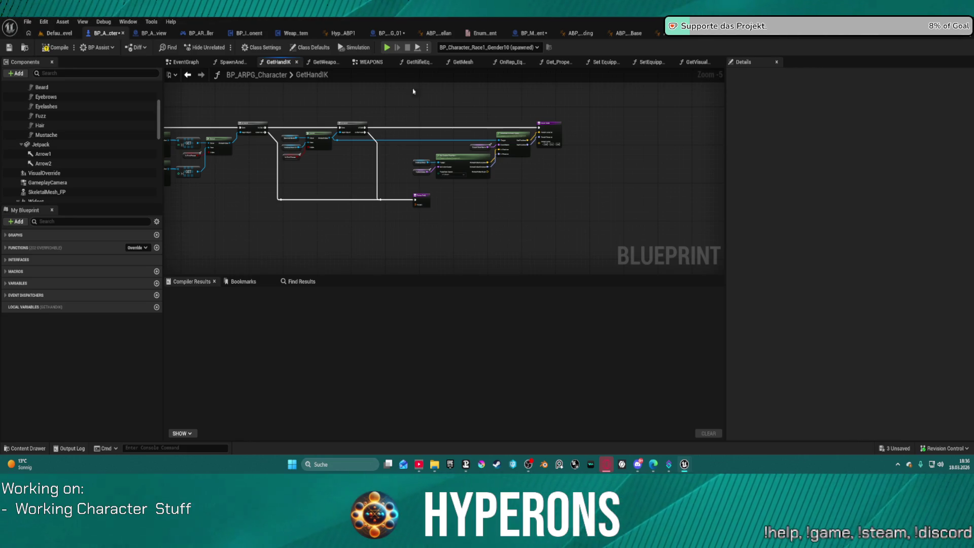
{"action": "left_click", "coordinate": [439, 32]}
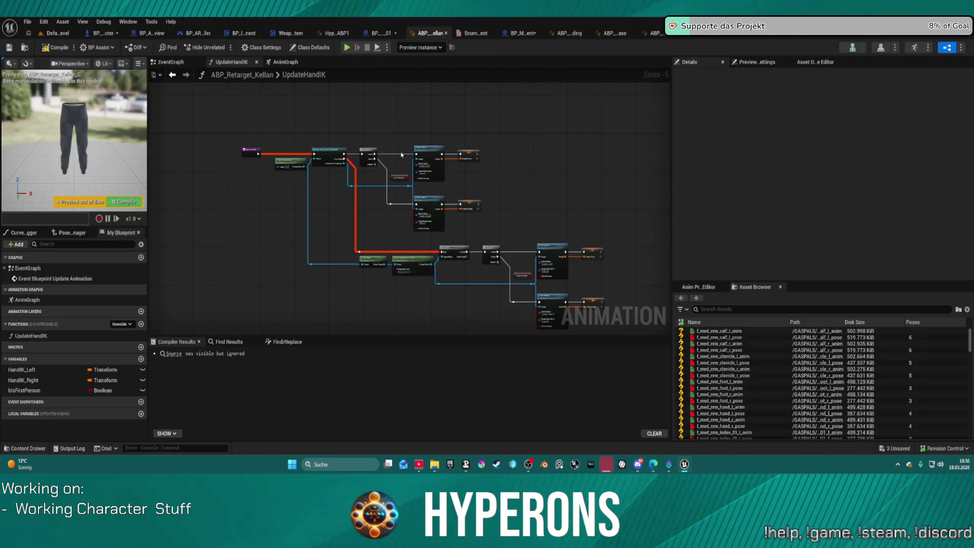
{"action": "scroll", "coordinate": [401, 154], "scroll_direction": "up", "scroll_amount": 5}
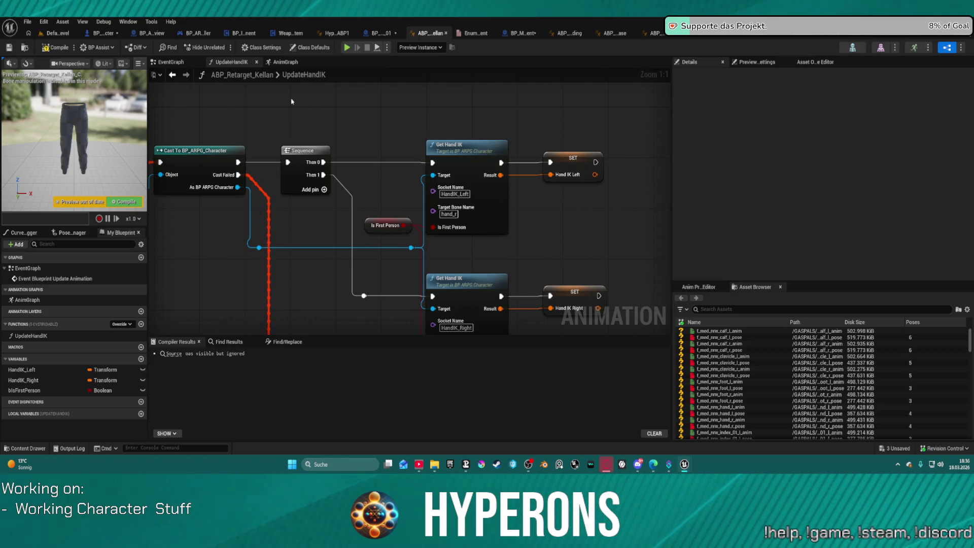
Undo a node move, compile BP_ARPG_Character, and return to ABP_Retarget_Kellan.
{"action": "key", "text": "ctrl+z"}
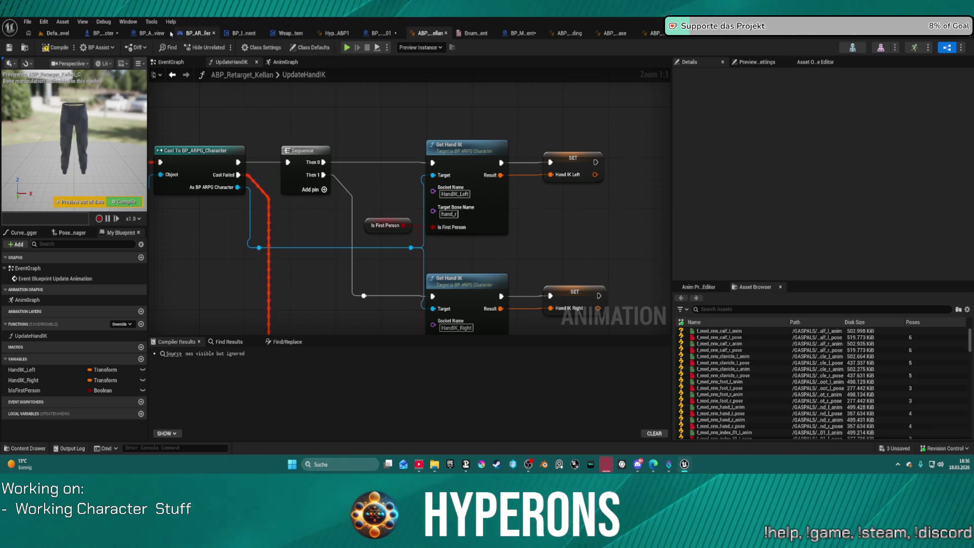
{"action": "left_click", "coordinate": [149, 33]}
{"action": "left_click", "coordinate": [104, 33]}
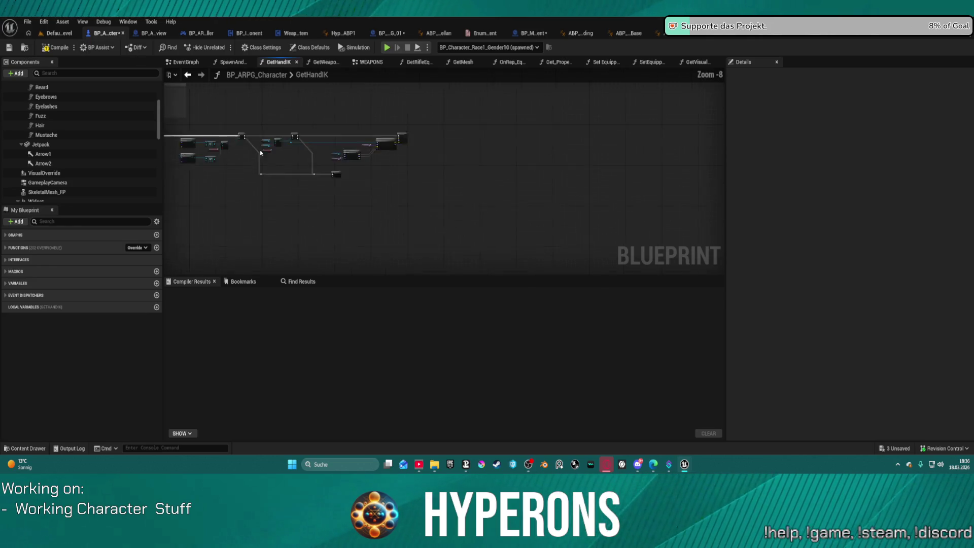
{"action": "left_click", "coordinate": [46, 48]}
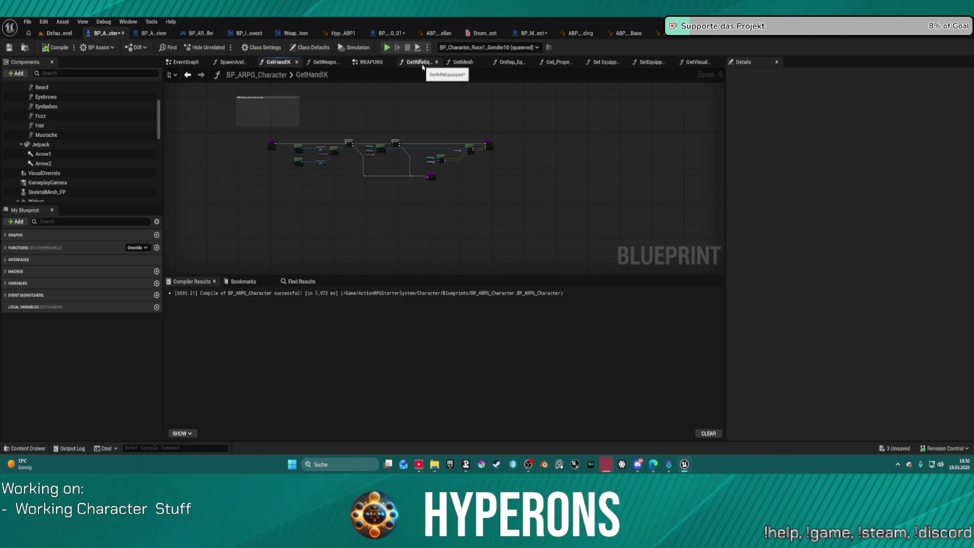
{"action": "left_click", "coordinate": [440, 34]}
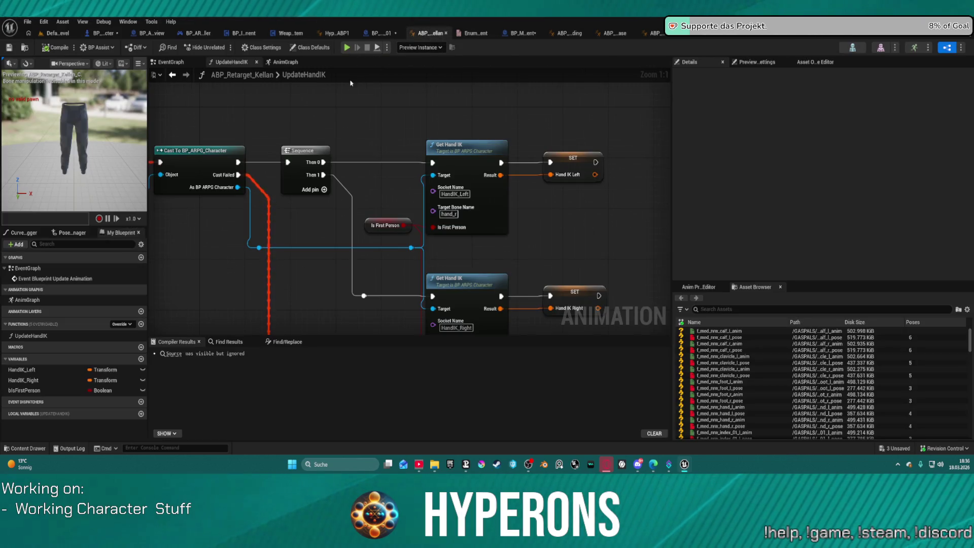
Undo a node move and pasted property value, checking BP_MainEquipment along the way.
{"action": "key", "text": "ctrl+z"}
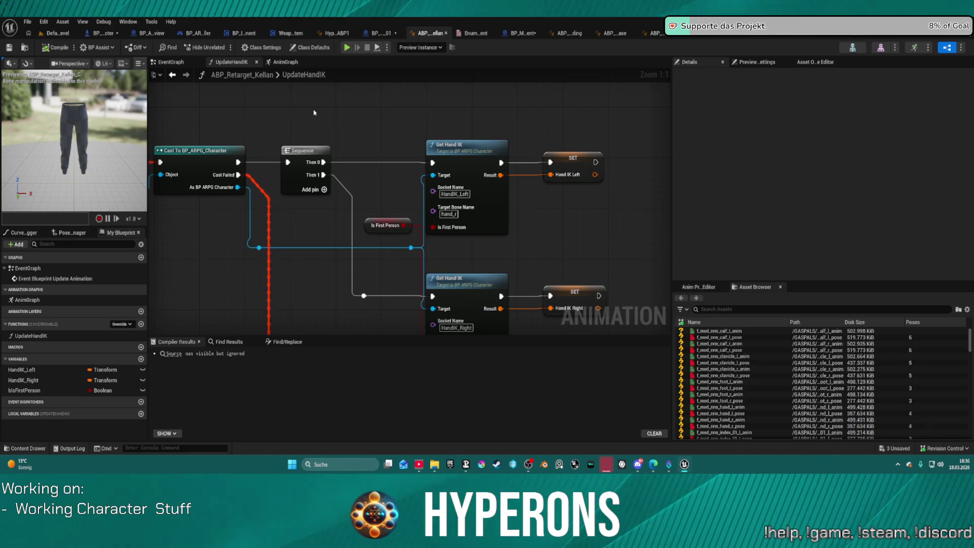
{"action": "key", "text": "ctrl+z"}
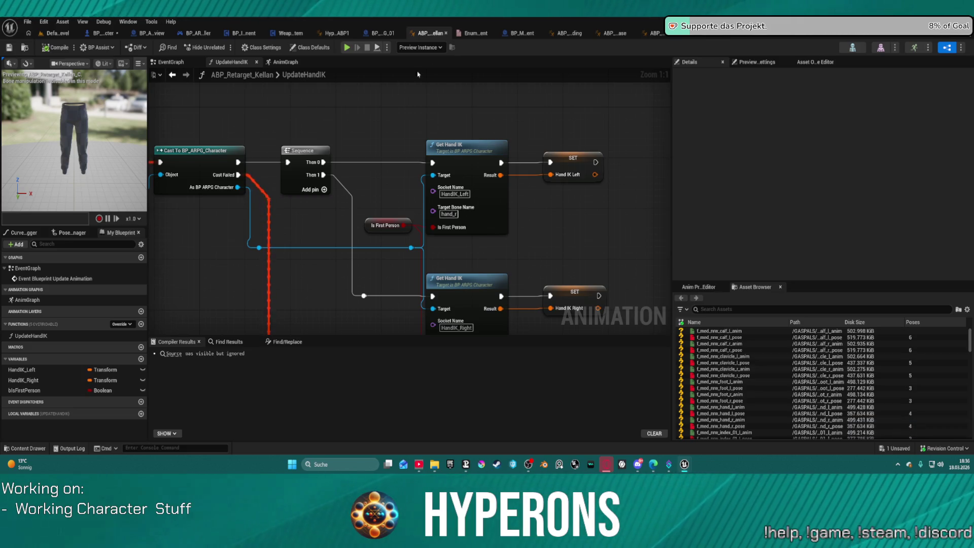
{"action": "left_click", "coordinate": [519, 38]}
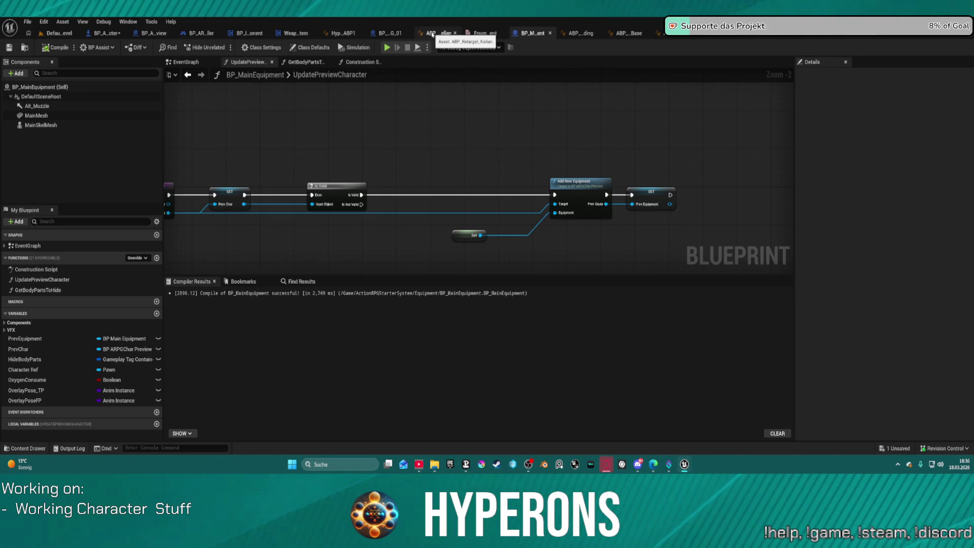
{"action": "left_click", "coordinate": [435, 33]}
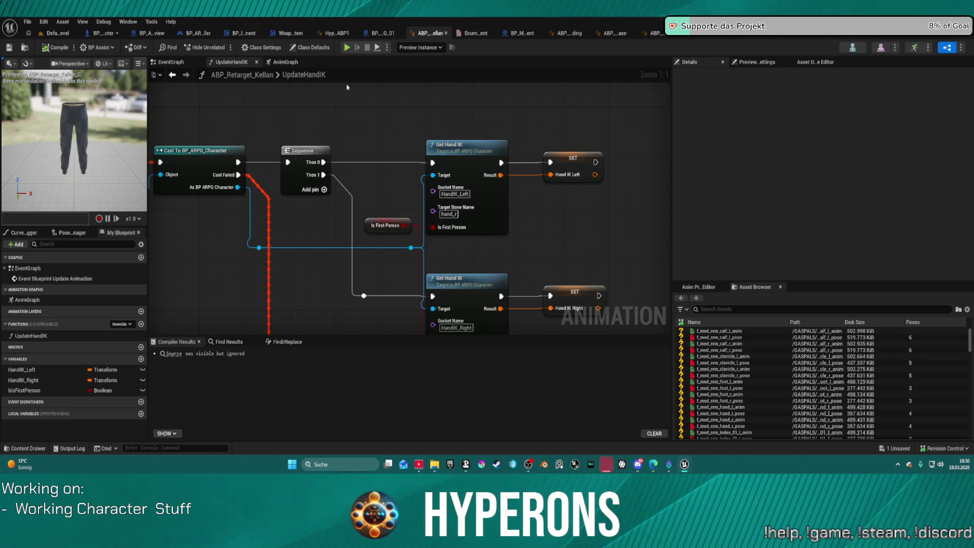
Undo a pin link, bool pin value change and node move, then switch to BP_ARPG_Character's GetHandIK graph.
{"action": "key", "text": "ctrl+z"}
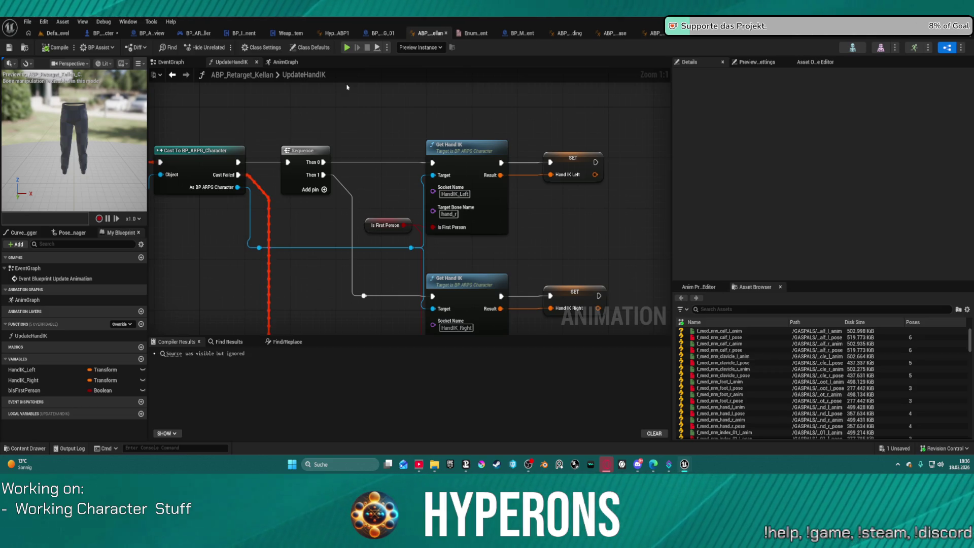
{"action": "key", "text": "ctrl+z"}
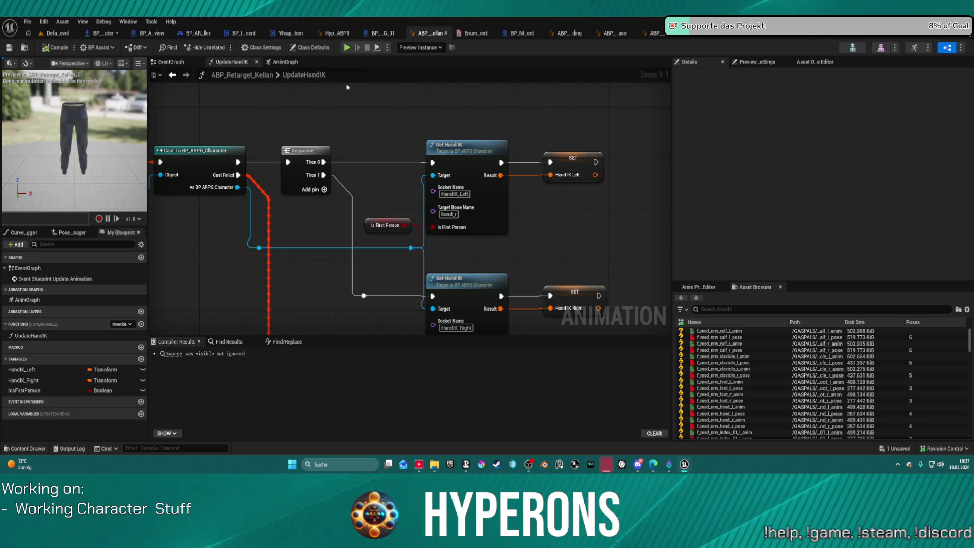
{"action": "key", "text": "ctrl+z"}
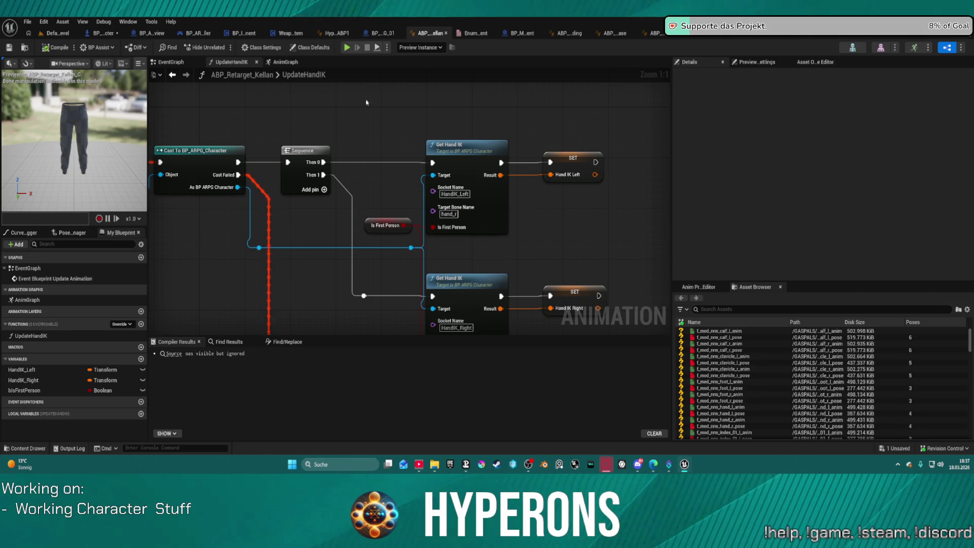
{"action": "left_click", "coordinate": [105, 33]}
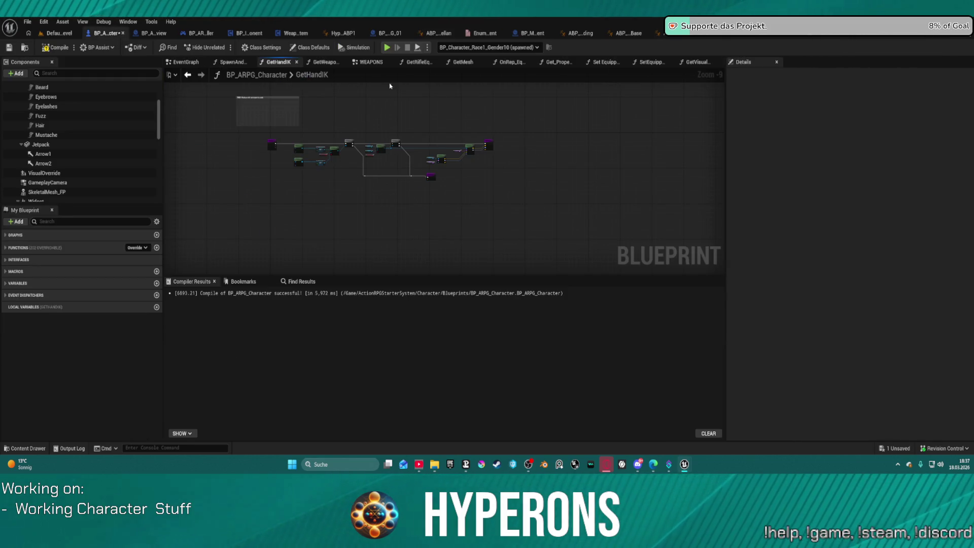
{"action": "scroll", "coordinate": [403, 146], "scroll_direction": "up", "scroll_amount": 4}
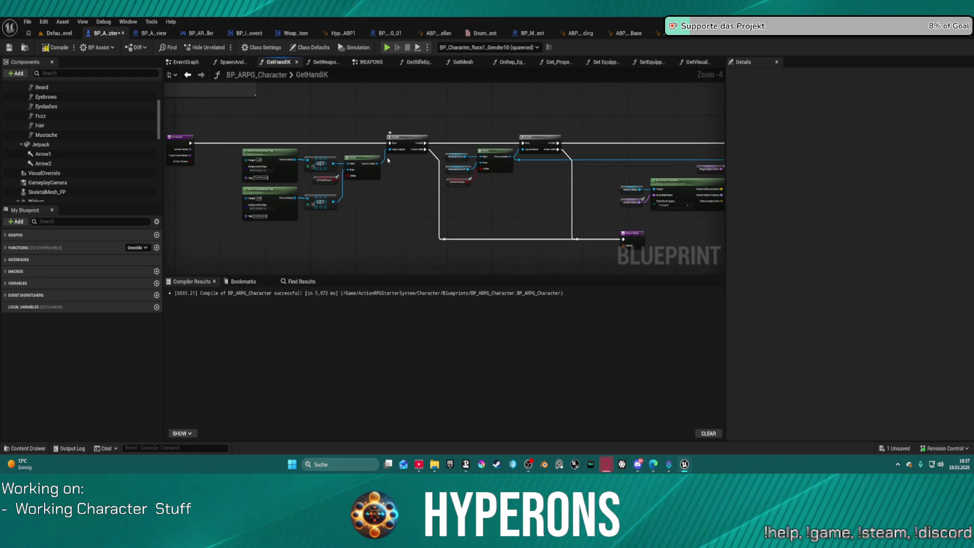
Undo edits in SpawnAndEquipItem until the Link Anim Class Layers node error clears.
{"action": "key", "text": "ctrl+z"}
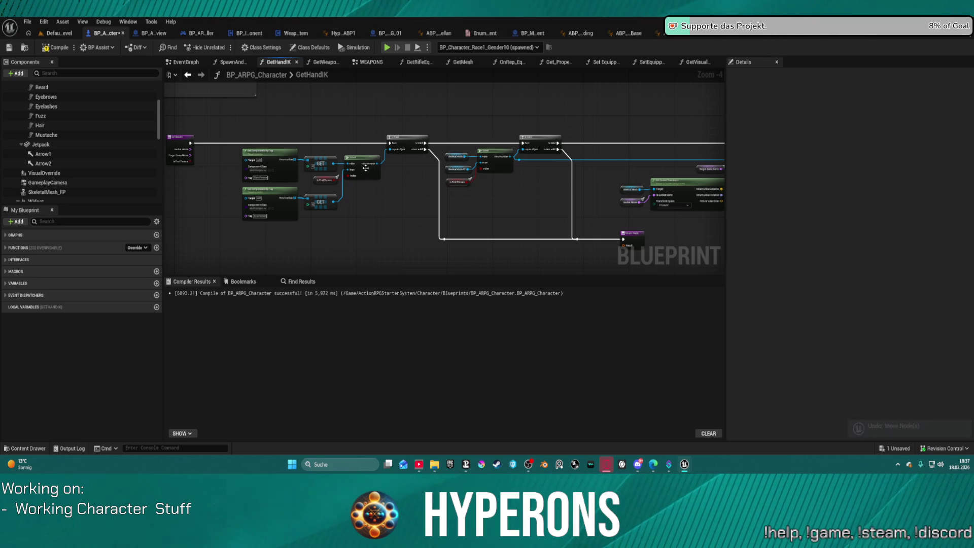
{"action": "left_click", "coordinate": [231, 62]}
{"action": "left_click", "coordinate": [497, 113]}
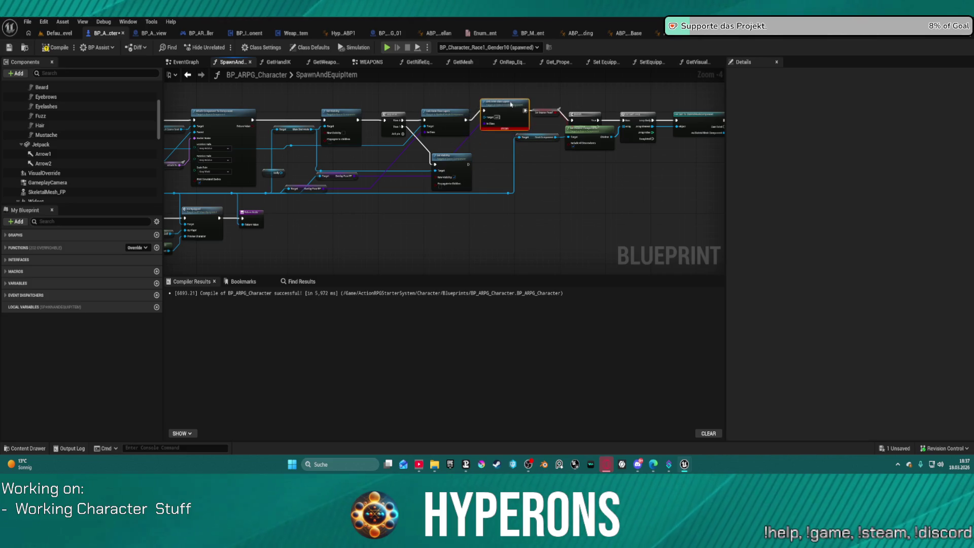
{"action": "scroll", "coordinate": [508, 112], "scroll_direction": "up", "scroll_amount": 3}
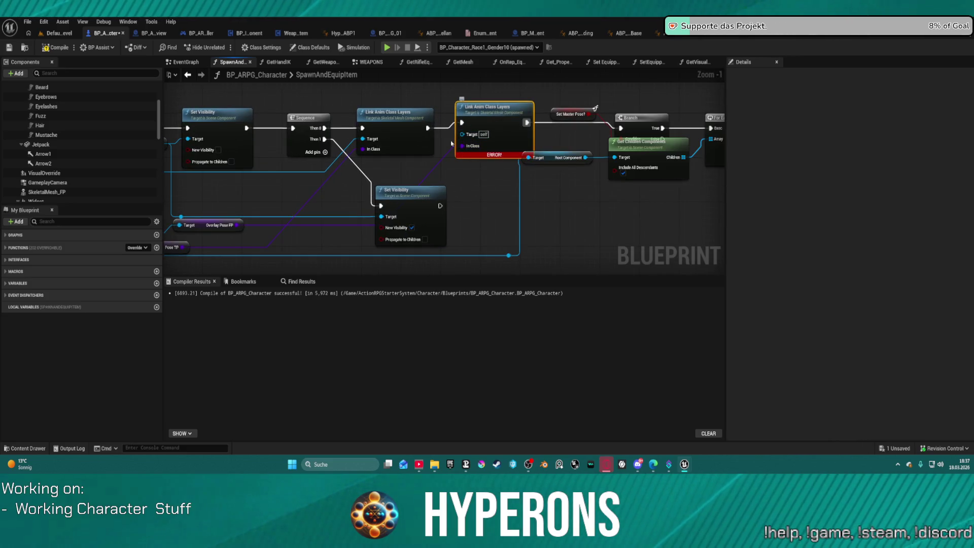
{"action": "mouse_move", "coordinate": [438, 218]}
{"action": "left_mouse_down"}
{"action": "mouse_move", "coordinate": [456, 198]}
{"action": "mouse_move", "coordinate": [311, 208]}
{"action": "mouse_move", "coordinate": [517, 217]}
{"action": "mouse_move", "coordinate": [660, 196]}
{"action": "left_mouse_up"}
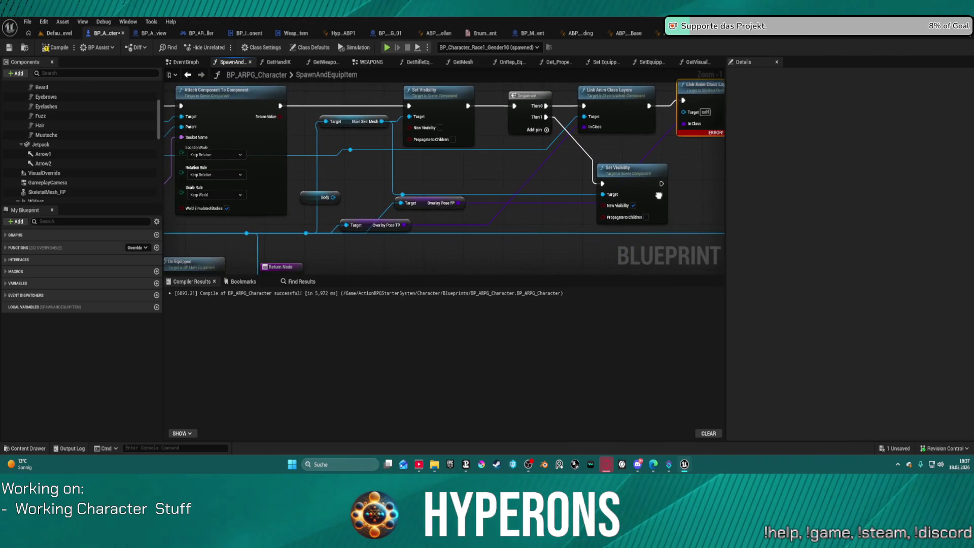
{"action": "scroll", "coordinate": [660, 196], "scroll_direction": "down", "scroll_amount": 2}
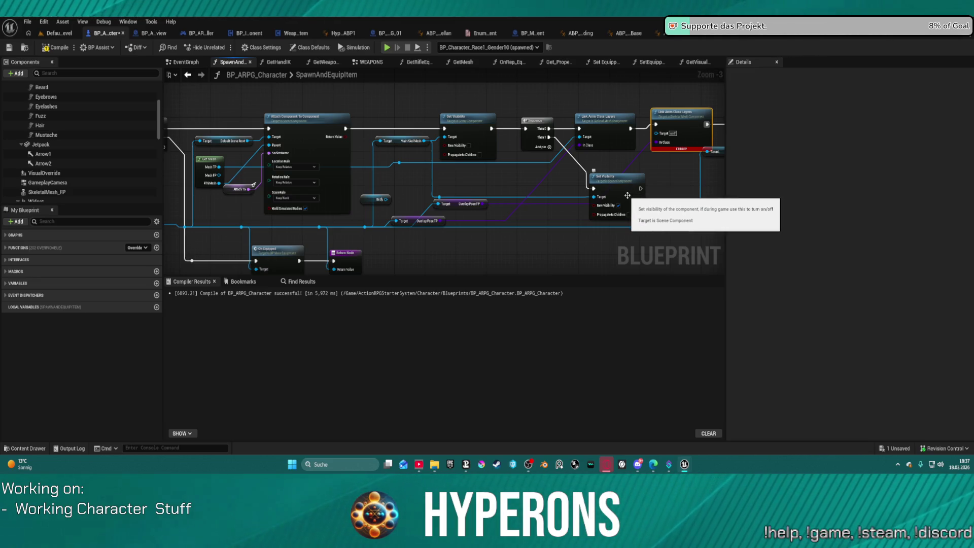
{"action": "key", "text": "ctrl+z"}
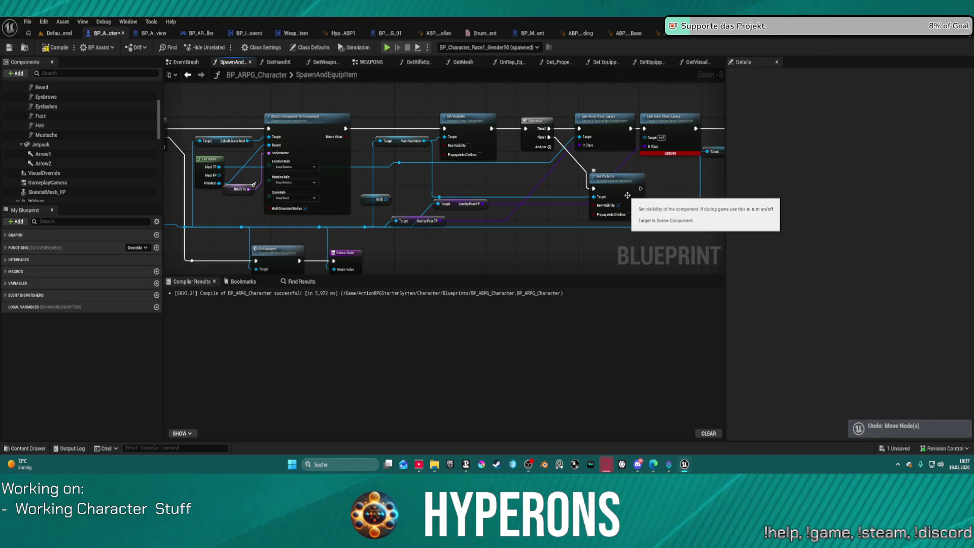
{"action": "key", "text": "ctrl+z"}
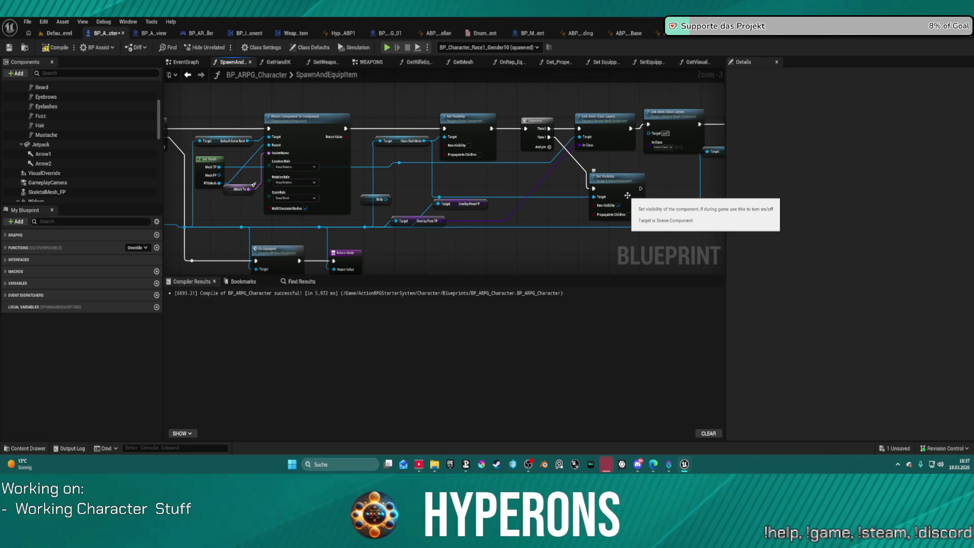
Inspect OverlayPoseFP's details, compile, and start play, getting the compile-errors prompt.
{"action": "left_click", "coordinate": [485, 205]}
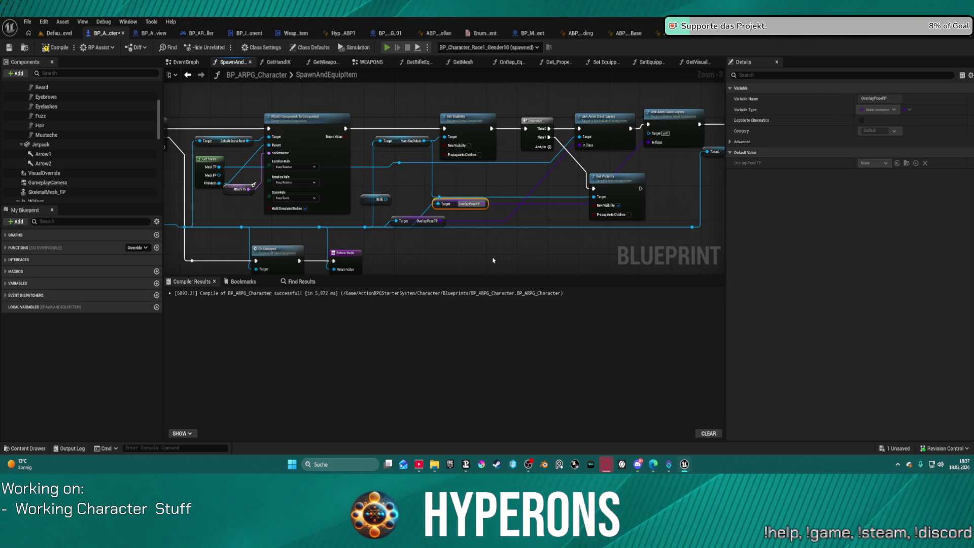
{"action": "key", "text": "F7"}
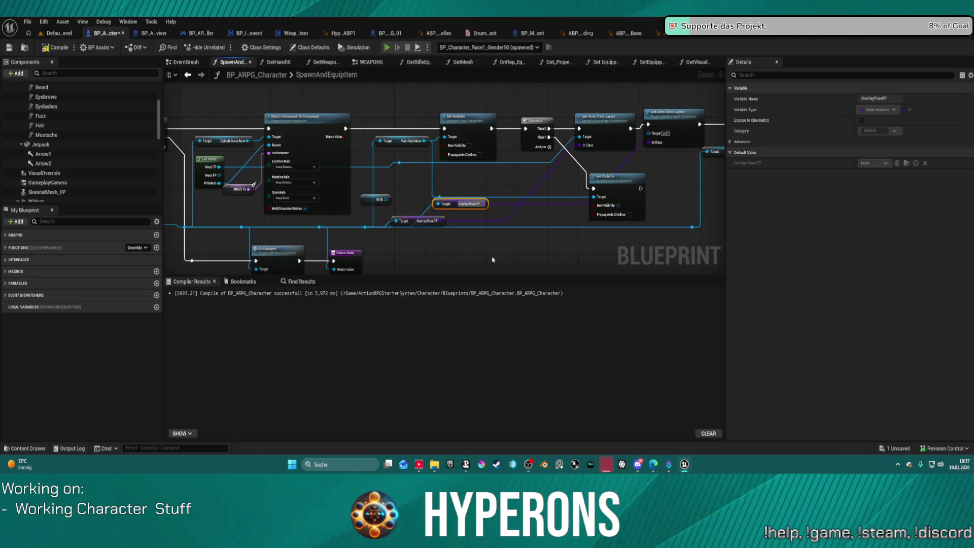
{"action": "key", "text": "alt+p"}
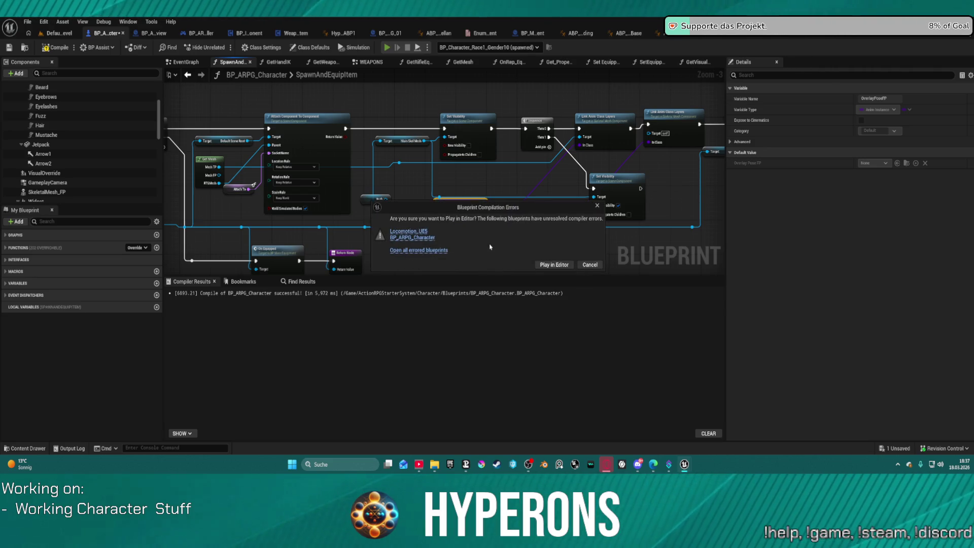
Dismiss the compile error, wire the Link Anim Class Layers target and recompile BP_ARPG_Character.
{"action": "left_click", "coordinate": [430, 239]}
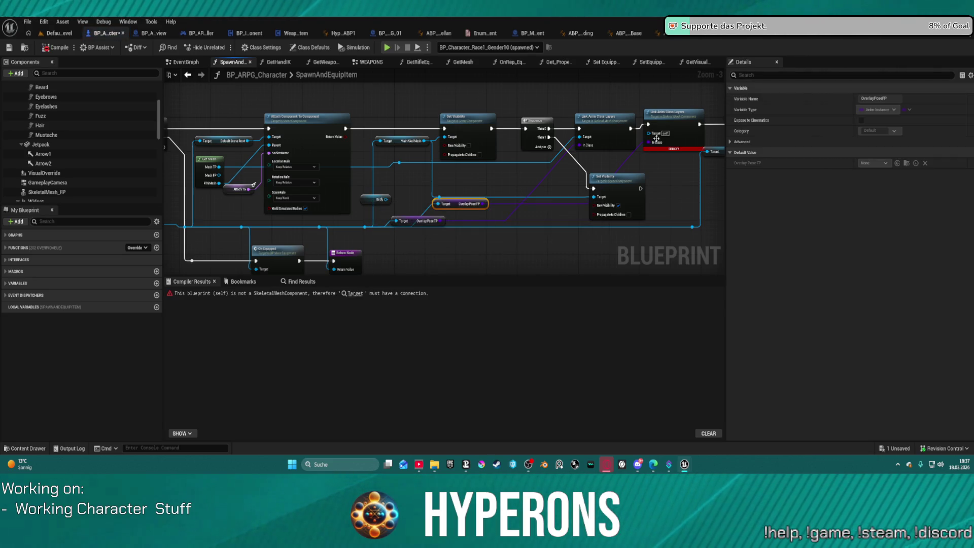
{"action": "left_click_drag", "start_coordinate": [656, 137], "coordinate": [221, 182]}
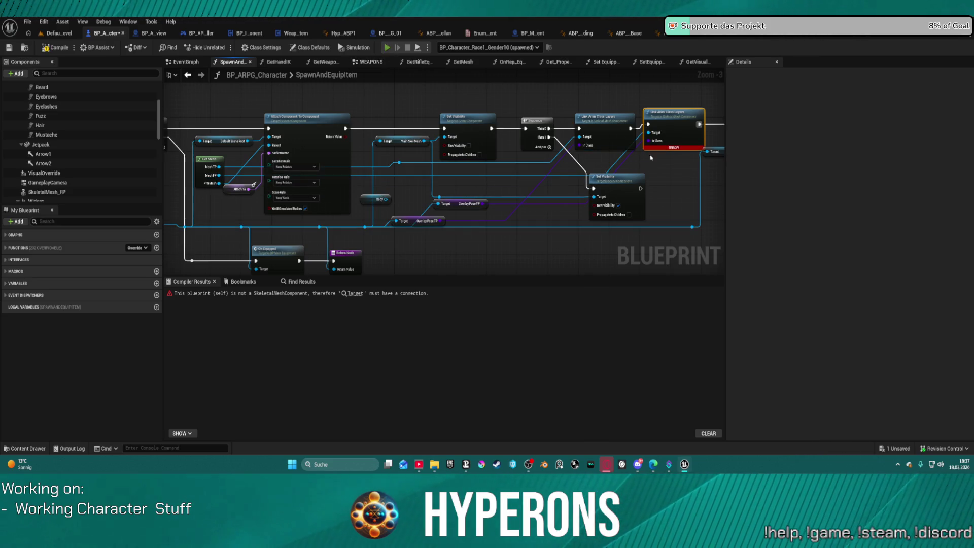
{"action": "key", "text": "F7"}
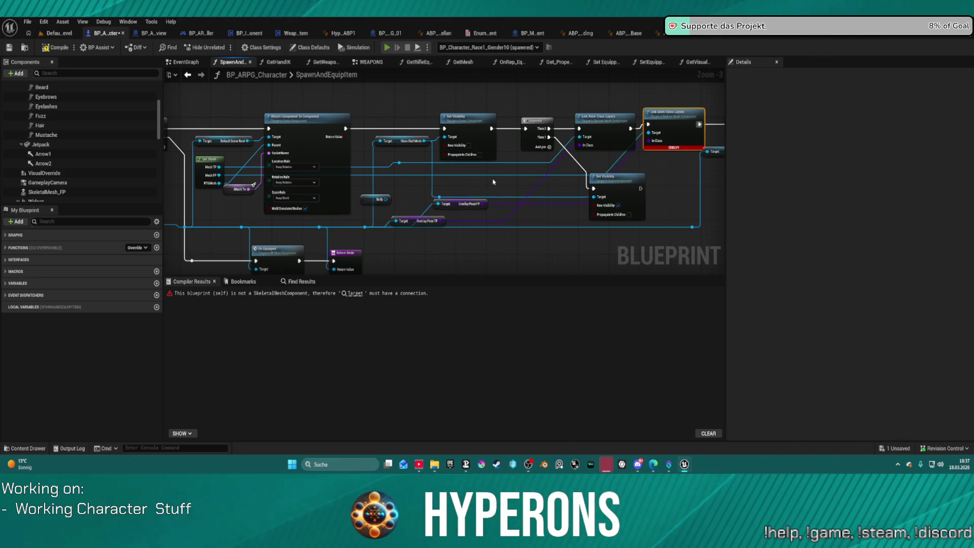
Run two play tests despite compiler errors, stopping each with Escape.
{"action": "key", "text": "alt+p"}
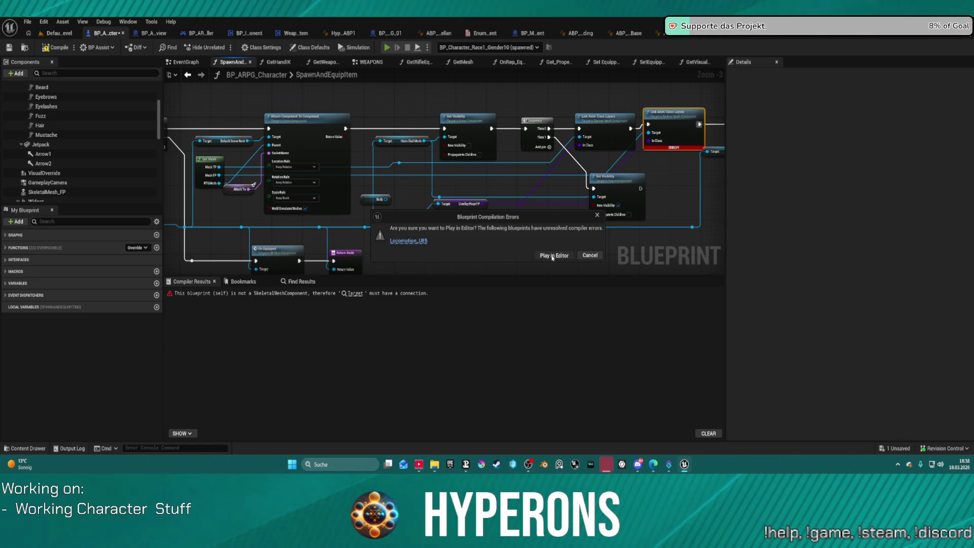
{"action": "left_click", "coordinate": [553, 256]}
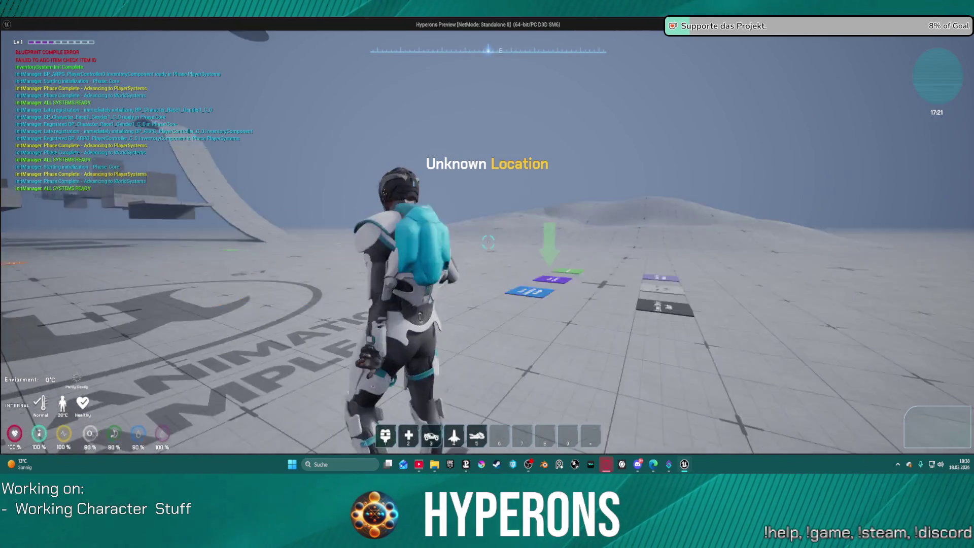
{"action": "key", "text": "Escape"}
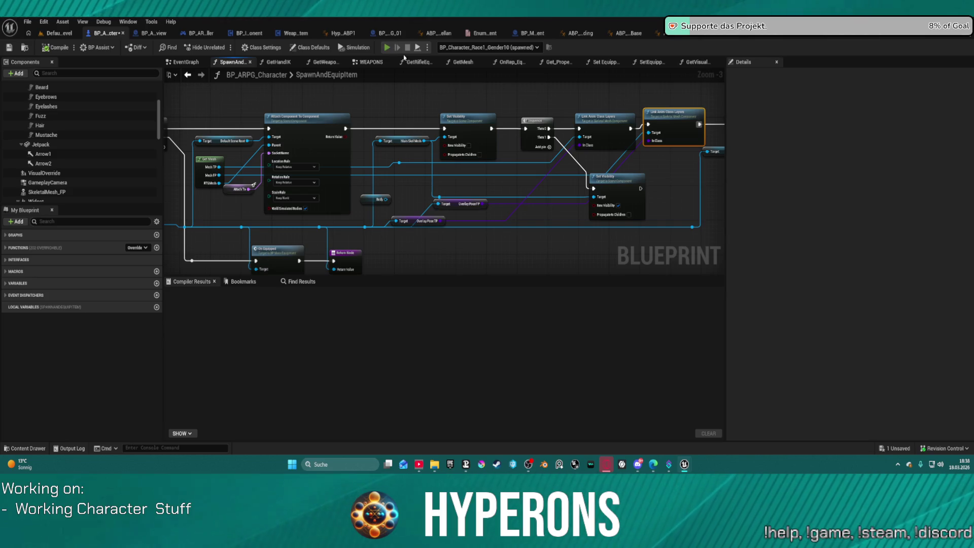
{"action": "key", "text": "alt+Tab"}
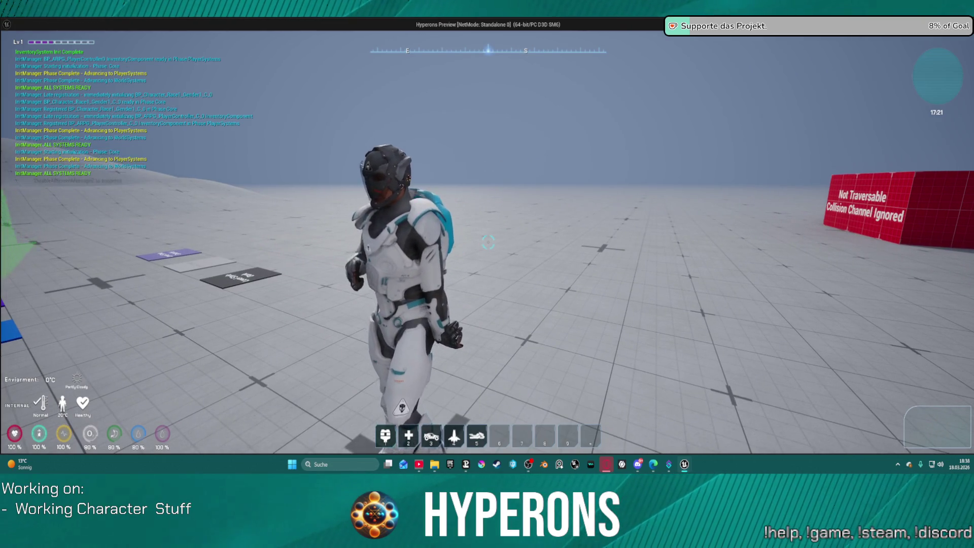
{"action": "key", "text": "Escape"}
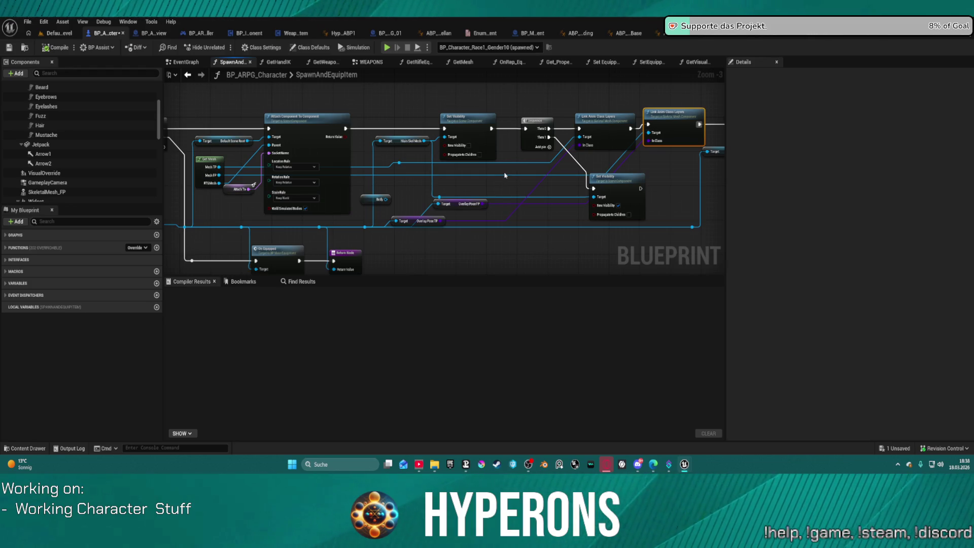
In BP_MainEquipment, inspect the OverlayPoseFP and OverlayPose_TP variable defaults.
{"action": "left_click", "coordinate": [532, 35]}
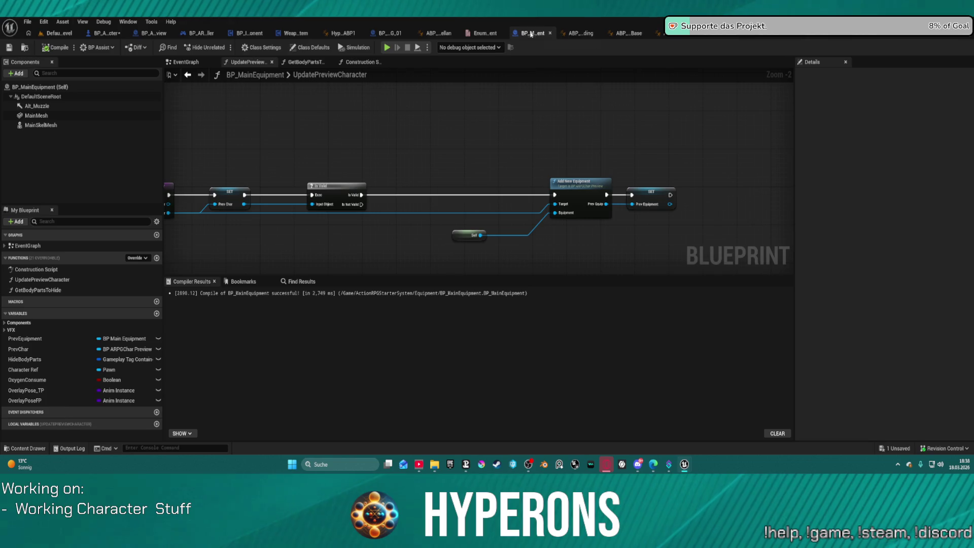
{"action": "left_click", "coordinate": [34, 401]}
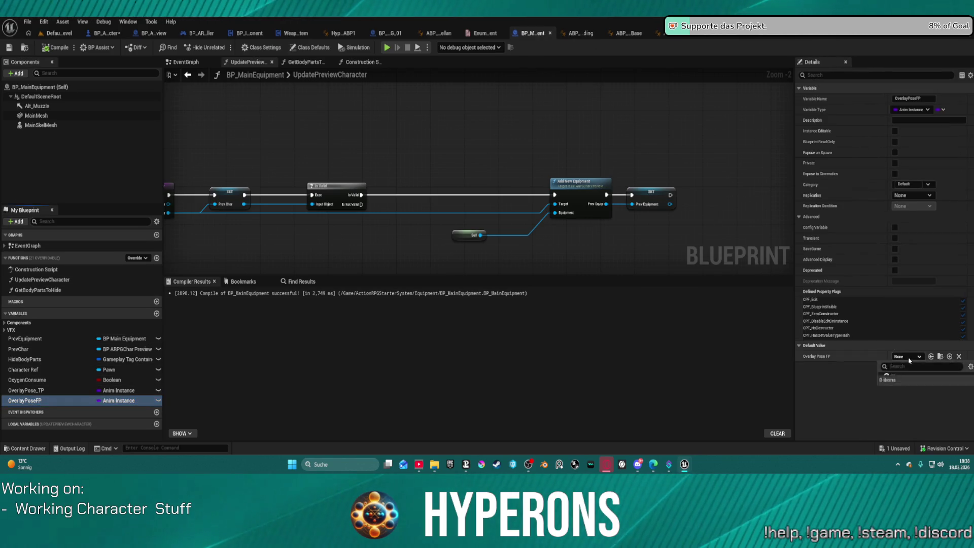
{"action": "left_click", "coordinate": [910, 357]}
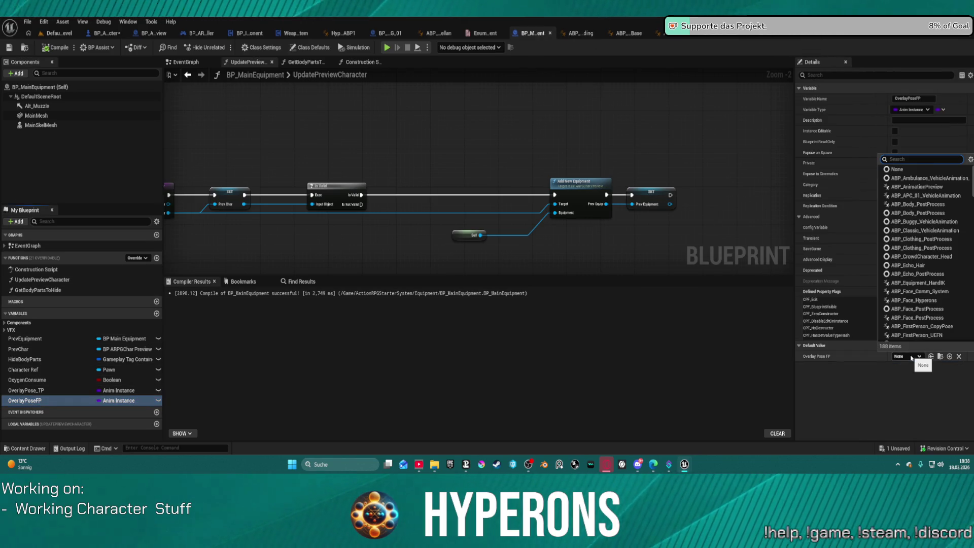
{"action": "left_click", "coordinate": [34, 390]}
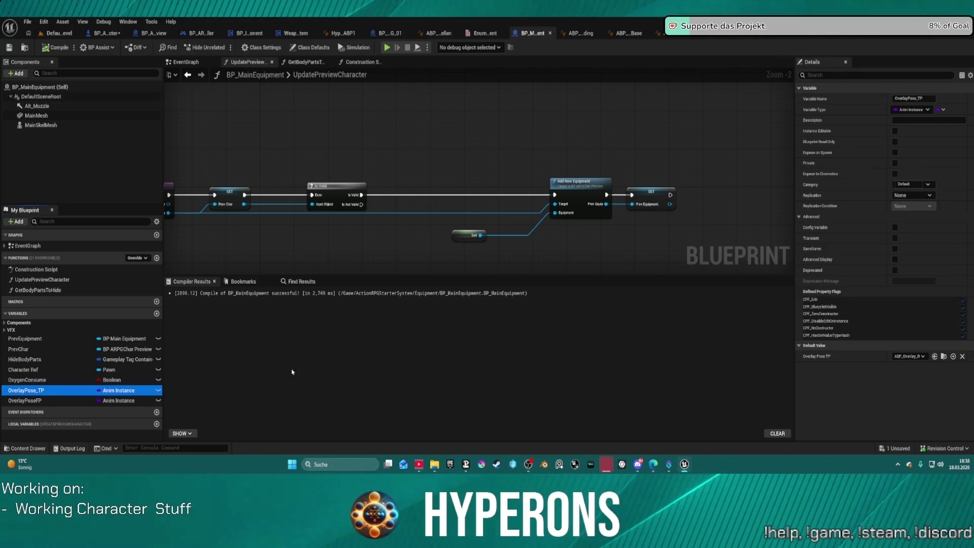
{"action": "left_click", "coordinate": [915, 365]}
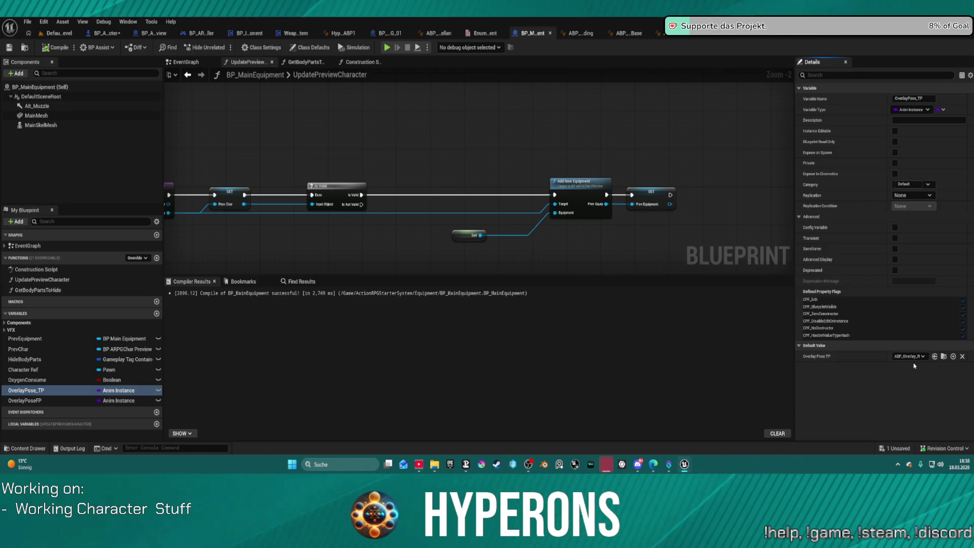
Set OverlayPose_TP's default to ABP_Overlay_Default and start a play test.
{"action": "left_click", "coordinate": [905, 358]}
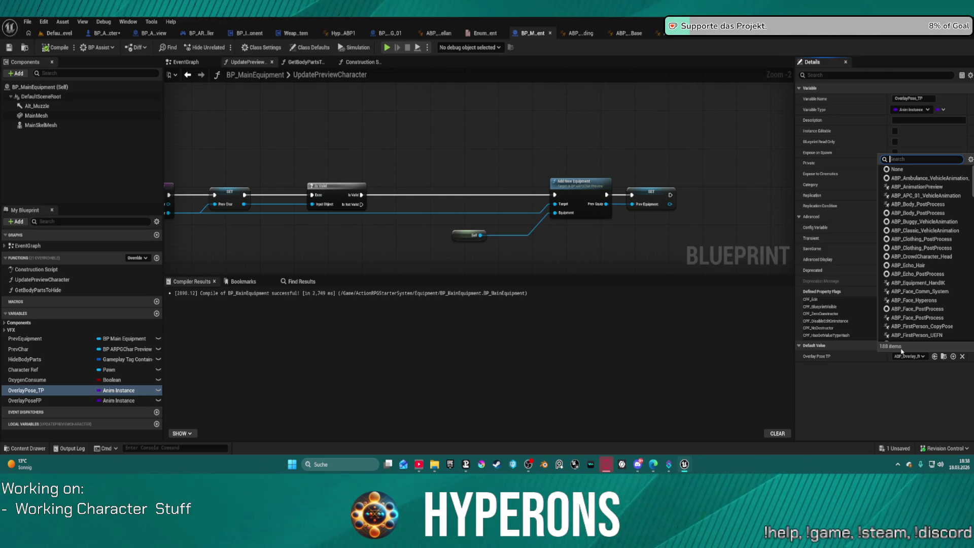
{"action": "type", "text": "un"}
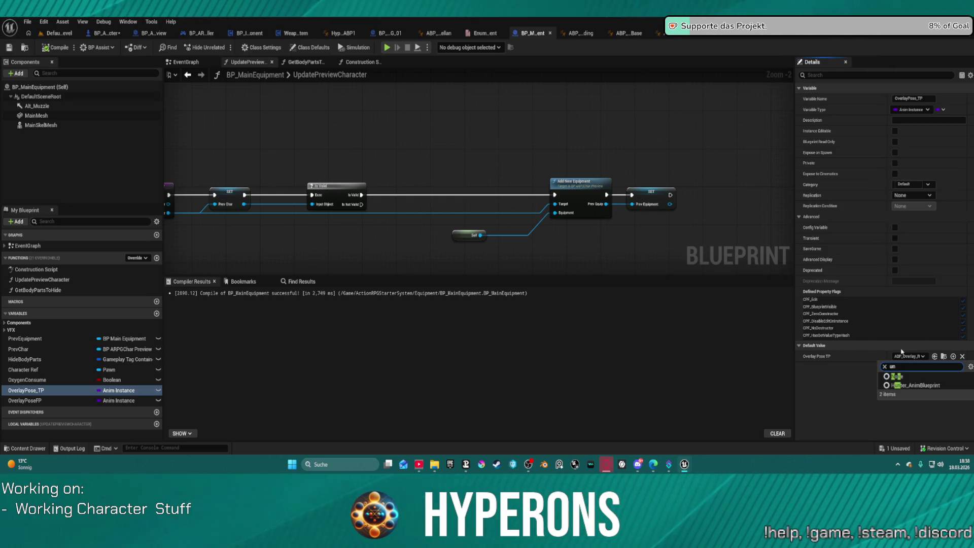
{"action": "key", "text": "BackSpace"}
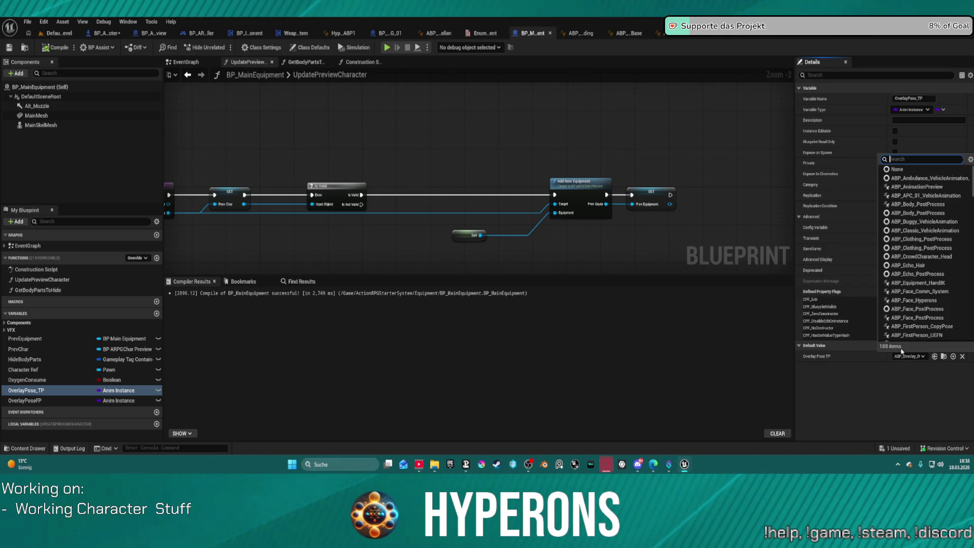
{"action": "type", "text": "abp de"}
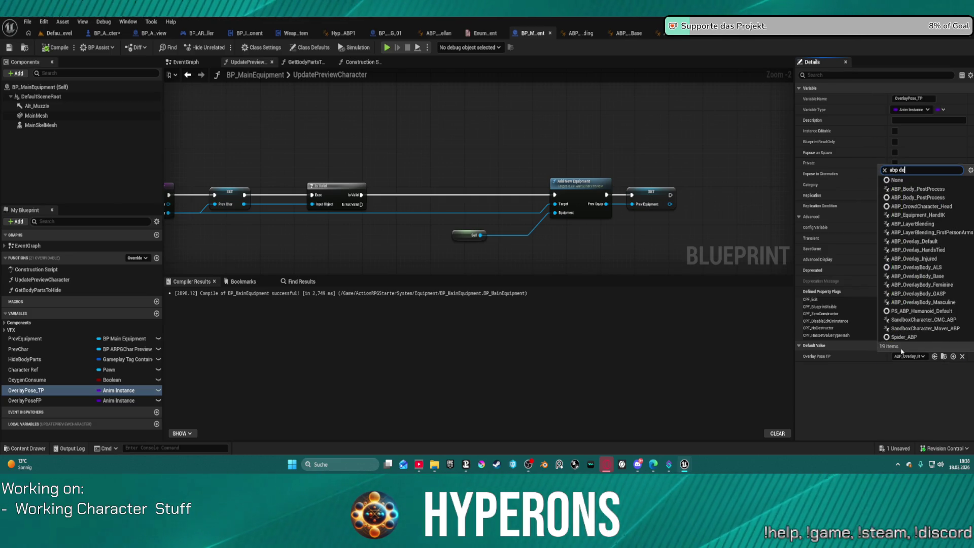
{"action": "type", "text": "faul"}
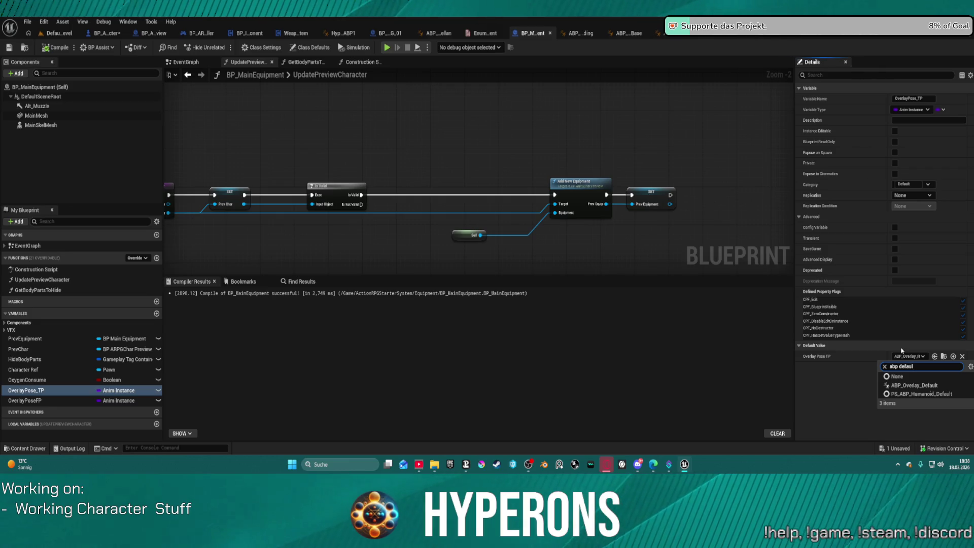
{"action": "left_click", "coordinate": [930, 387]}
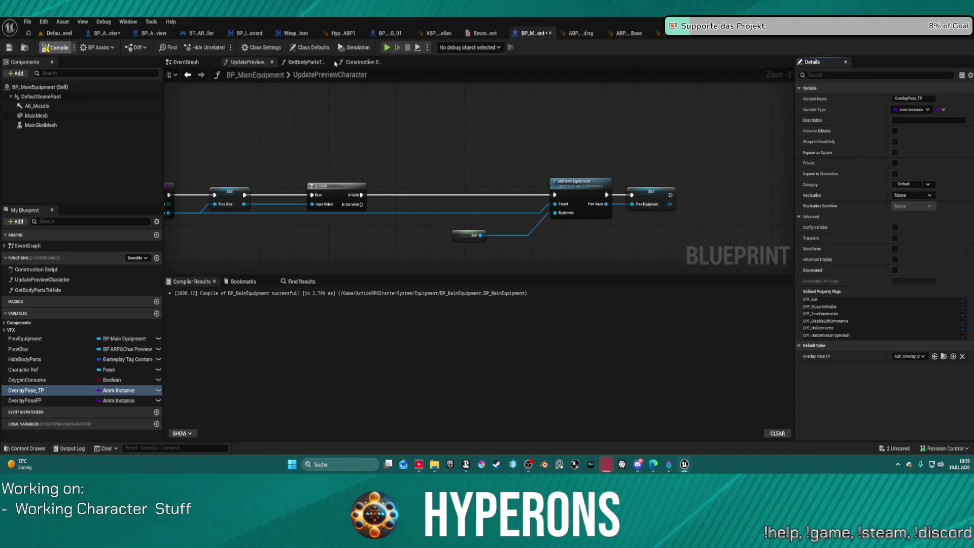
{"action": "left_click", "coordinate": [390, 49]}
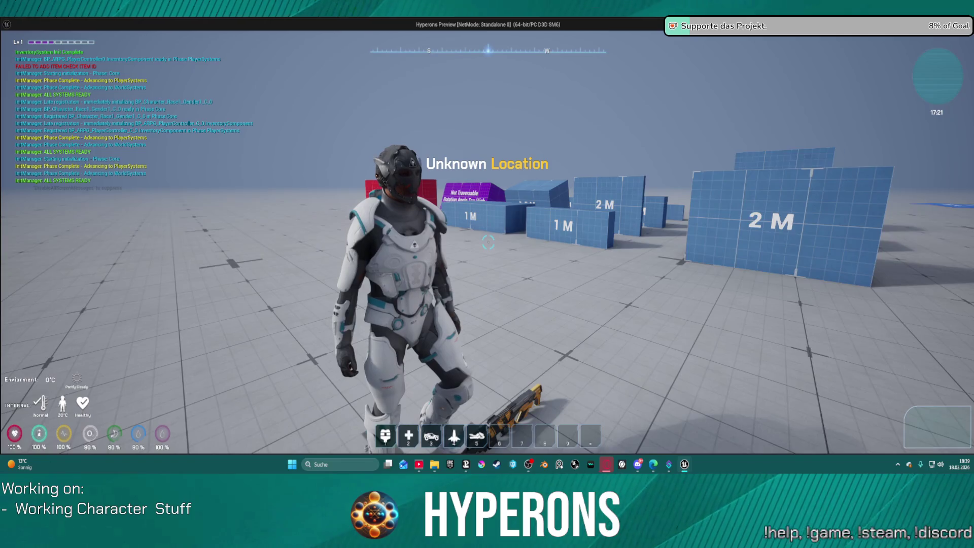
Equip the MG 01 rifle from the in-game inventory and close it.
{"action": "key", "text": "i"}
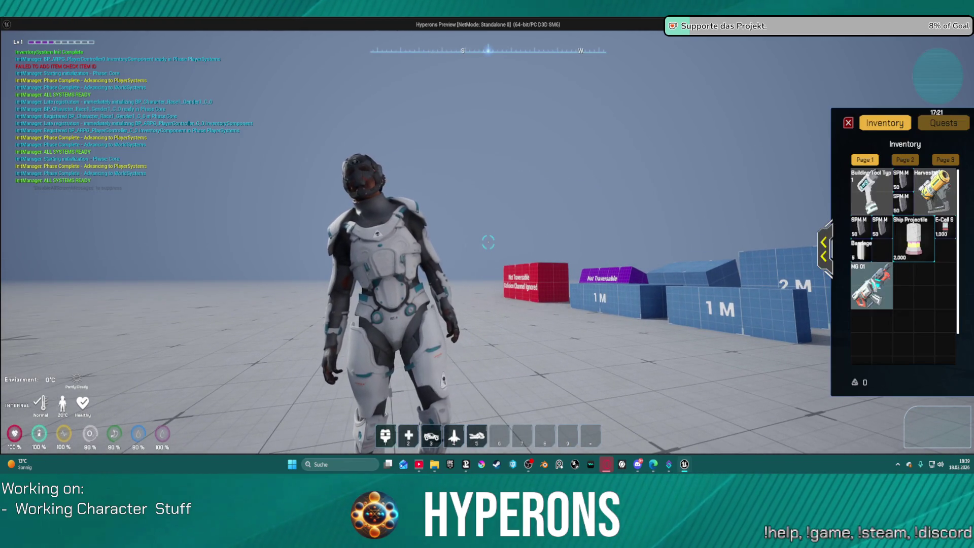
{"action": "right_click", "coordinate": [871, 285]}
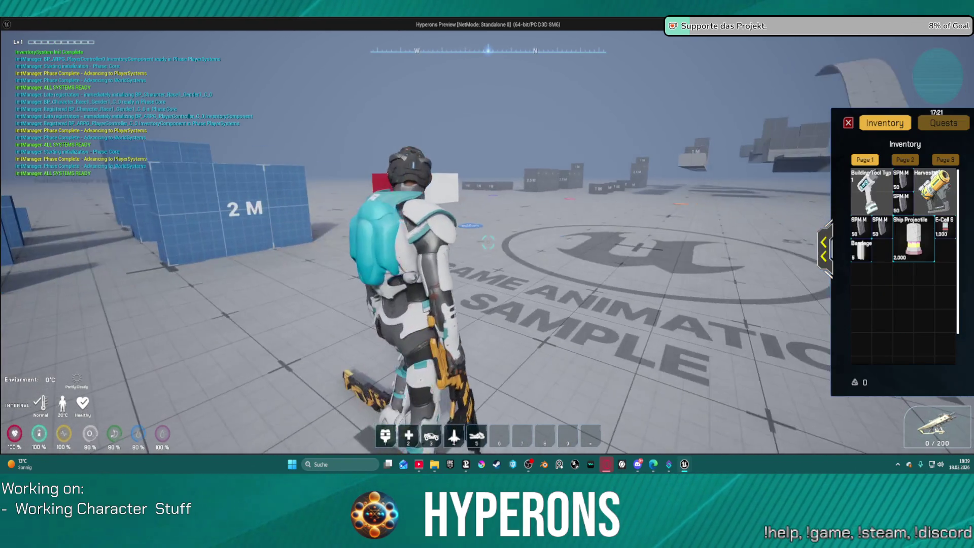
{"action": "key", "text": "i"}
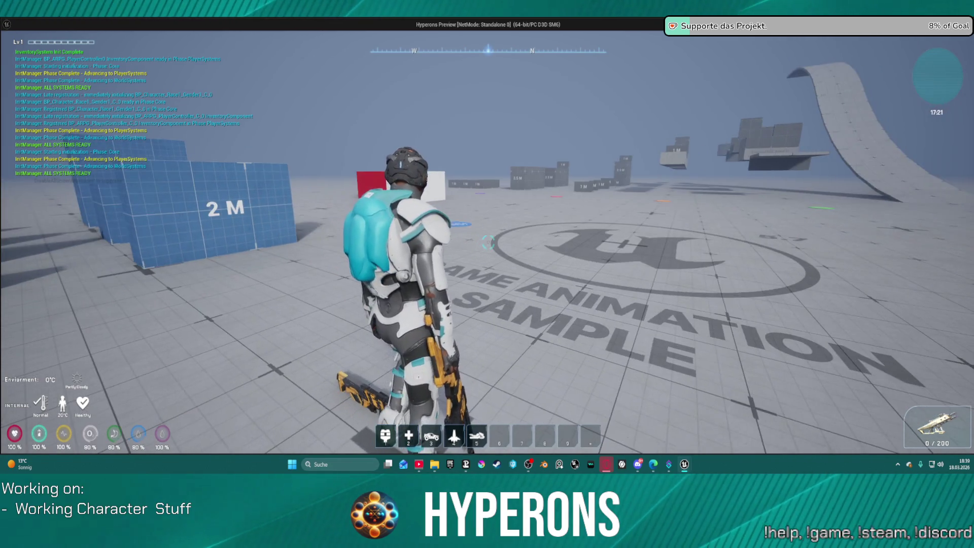
Run the character around the level holding the rifle, then stop the play test.
{"action": "key", "text": "w"}
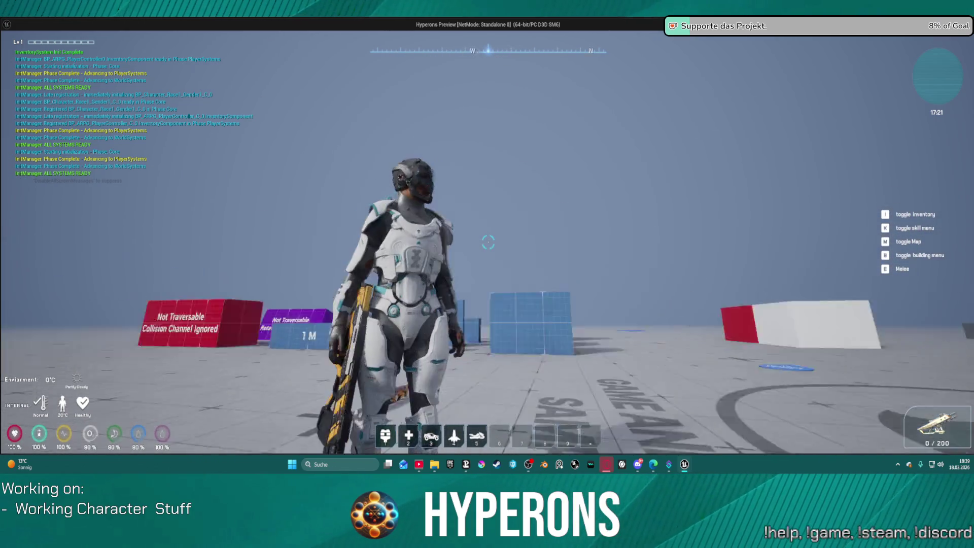
{"action": "key", "text": "w"}
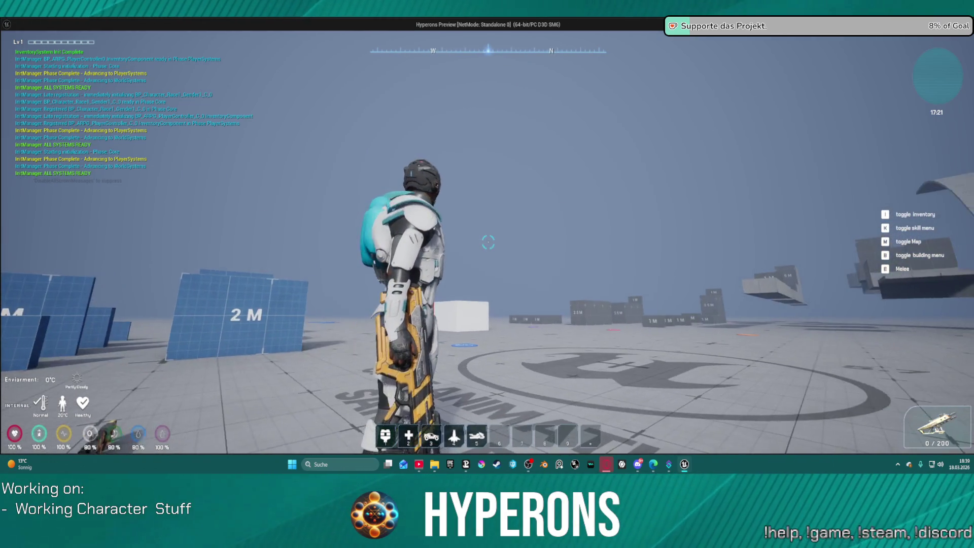
{"action": "key", "text": "w"}
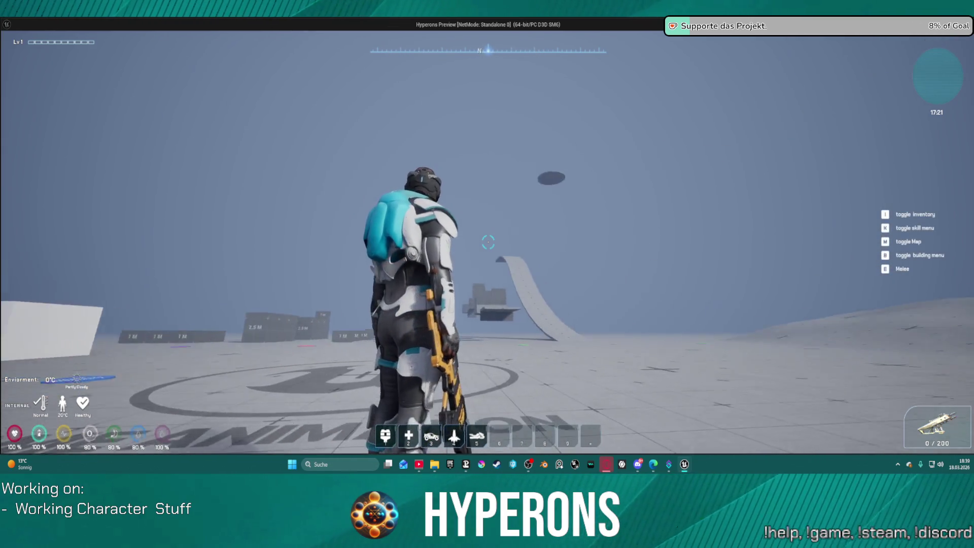
{"action": "key", "text": "Escape"}
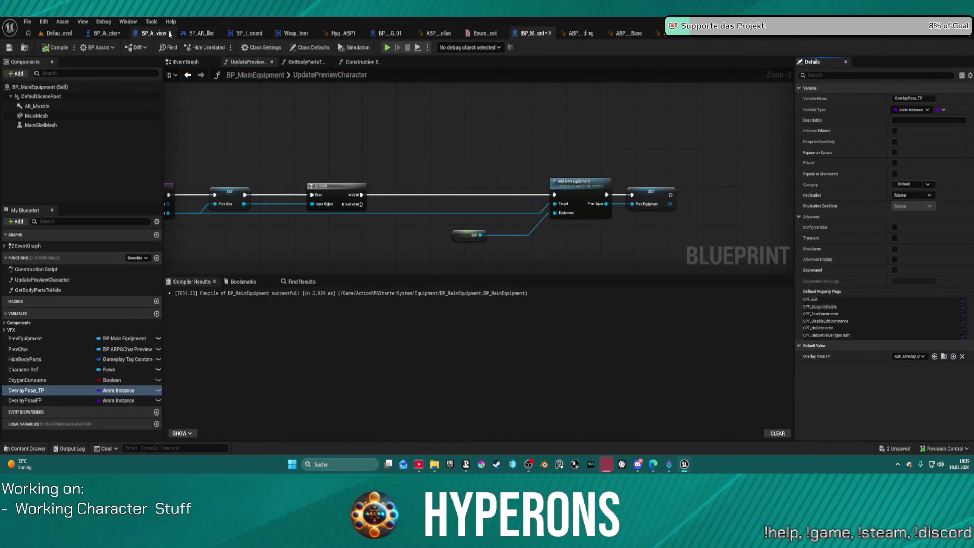
Return to BP_ARPG_Character and list the Edit menu's undo commands.
{"action": "left_click", "coordinate": [106, 33]}
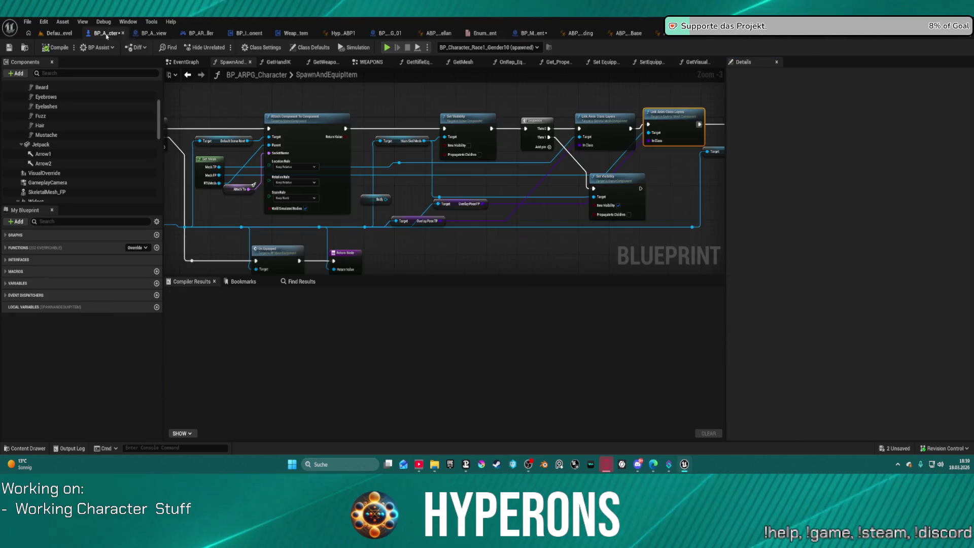
{"action": "left_click", "coordinate": [44, 21]}
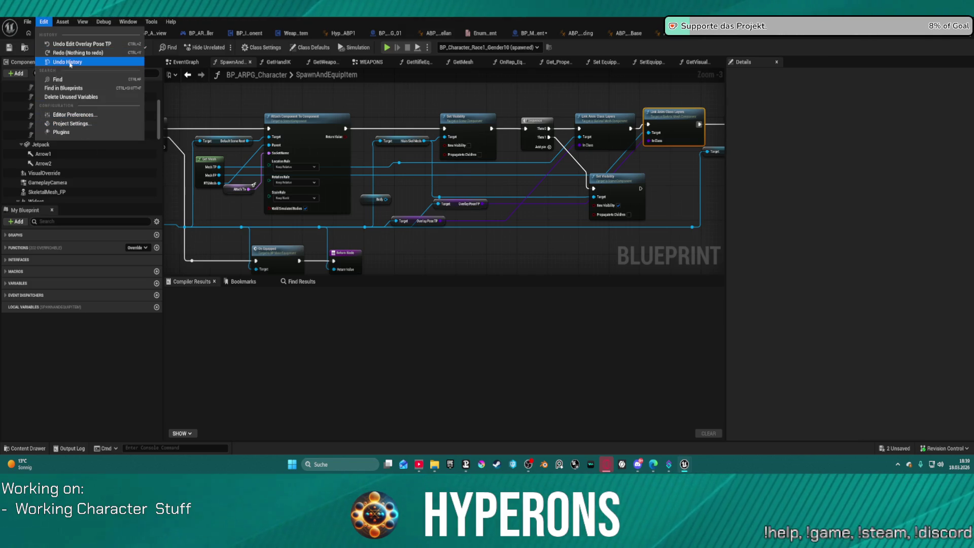
Review the Undo History ending with the Overlay Pose TP edit, then close it.
{"action": "left_click", "coordinate": [71, 63]}
{"action": "scroll", "coordinate": [533, 243], "scroll_direction": "up", "scroll_amount": 3}
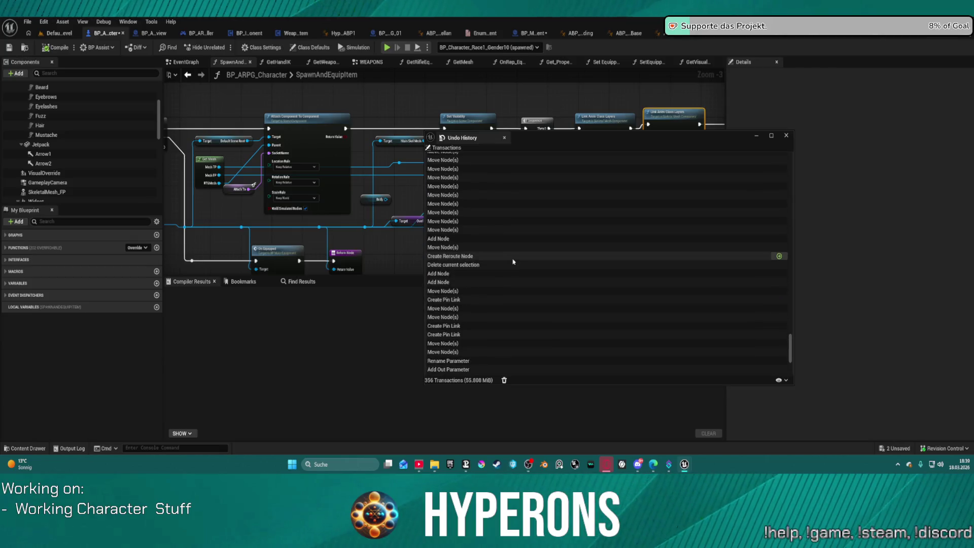
{"action": "scroll", "coordinate": [517, 256], "scroll_direction": "up", "scroll_amount": 2}
{"action": "scroll", "coordinate": [517, 256], "scroll_direction": "up", "scroll_amount": 2}
{"action": "scroll", "coordinate": [518, 255], "scroll_direction": "up", "scroll_amount": 2}
{"action": "scroll", "coordinate": [518, 255], "scroll_direction": "up", "scroll_amount": 2}
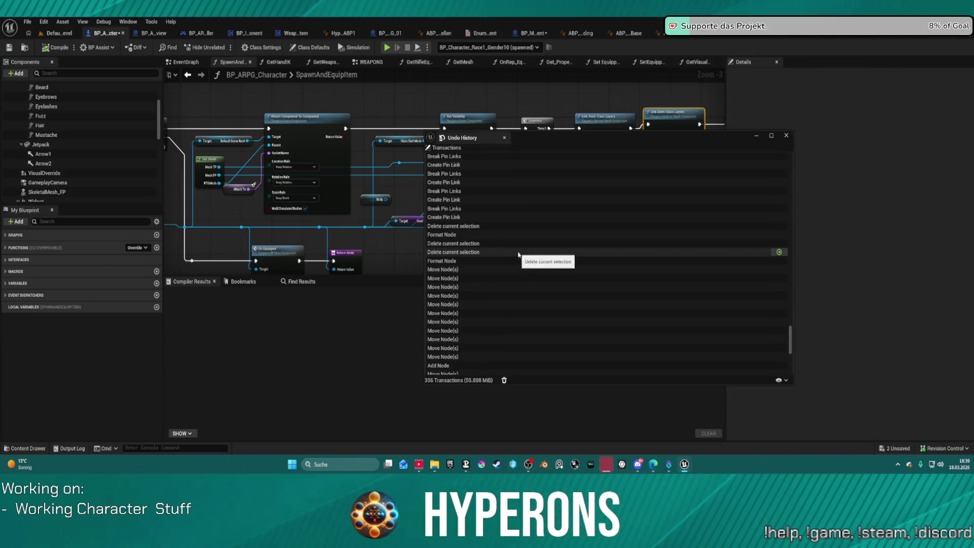
{"action": "scroll", "coordinate": [518, 254], "scroll_direction": "up", "scroll_amount": 3}
{"action": "scroll", "coordinate": [519, 254], "scroll_direction": "up", "scroll_amount": 2}
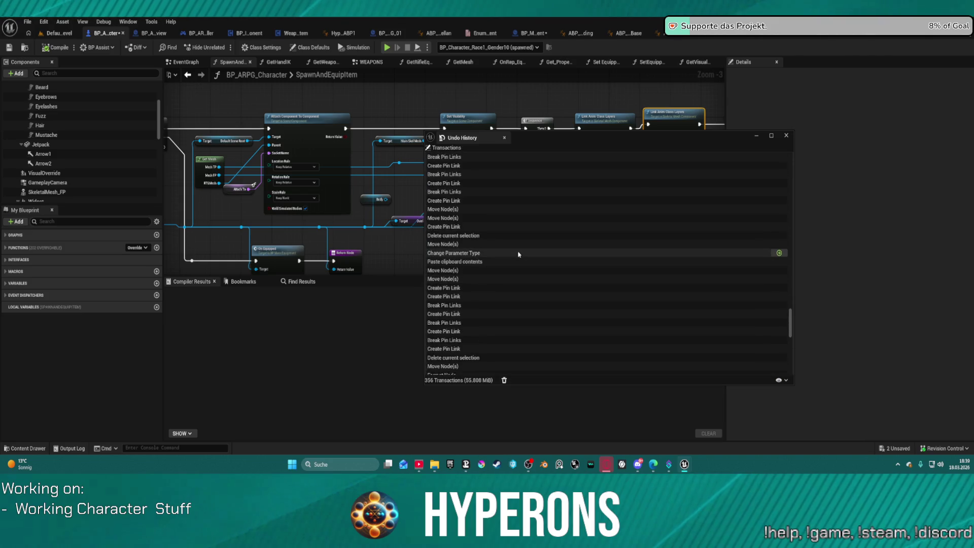
{"action": "scroll", "coordinate": [519, 255], "scroll_direction": "up", "scroll_amount": 2}
{"action": "scroll", "coordinate": [519, 254], "scroll_direction": "up", "scroll_amount": 2}
{"action": "scroll", "coordinate": [519, 254], "scroll_direction": "up", "scroll_amount": 2}
{"action": "scroll", "coordinate": [519, 255], "scroll_direction": "up", "scroll_amount": 2}
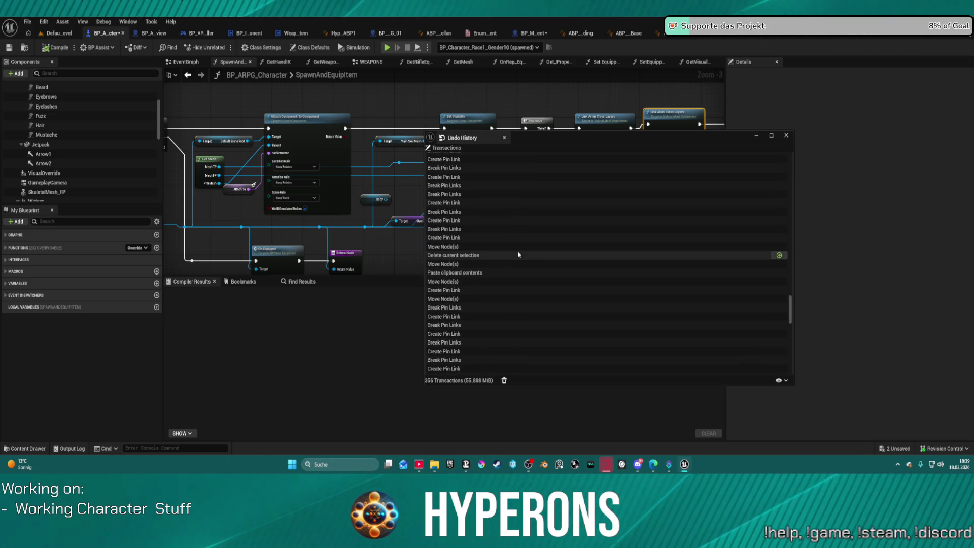
{"action": "scroll", "coordinate": [518, 255], "scroll_direction": "up", "scroll_amount": 1}
{"action": "scroll", "coordinate": [519, 254], "scroll_direction": "up", "scroll_amount": 2}
{"action": "scroll", "coordinate": [519, 254], "scroll_direction": "up", "scroll_amount": 1}
{"action": "scroll", "coordinate": [518, 255], "scroll_direction": "up", "scroll_amount": 2}
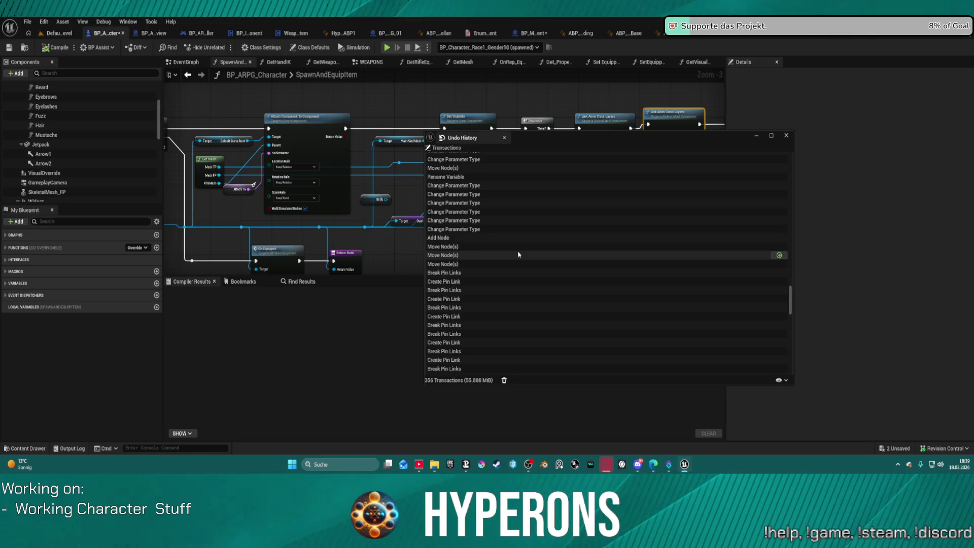
{"action": "scroll", "coordinate": [518, 254], "scroll_direction": "up", "scroll_amount": 2}
{"action": "scroll", "coordinate": [518, 254], "scroll_direction": "up", "scroll_amount": 1}
{"action": "scroll", "coordinate": [532, 239], "scroll_direction": "up", "scroll_amount": 2}
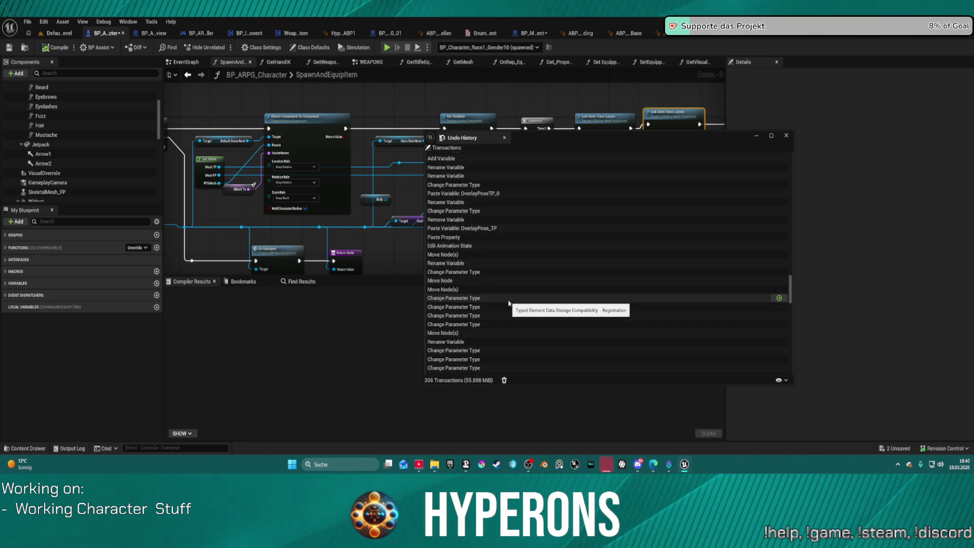
{"action": "scroll", "coordinate": [509, 302], "scroll_direction": "down", "scroll_amount": 2}
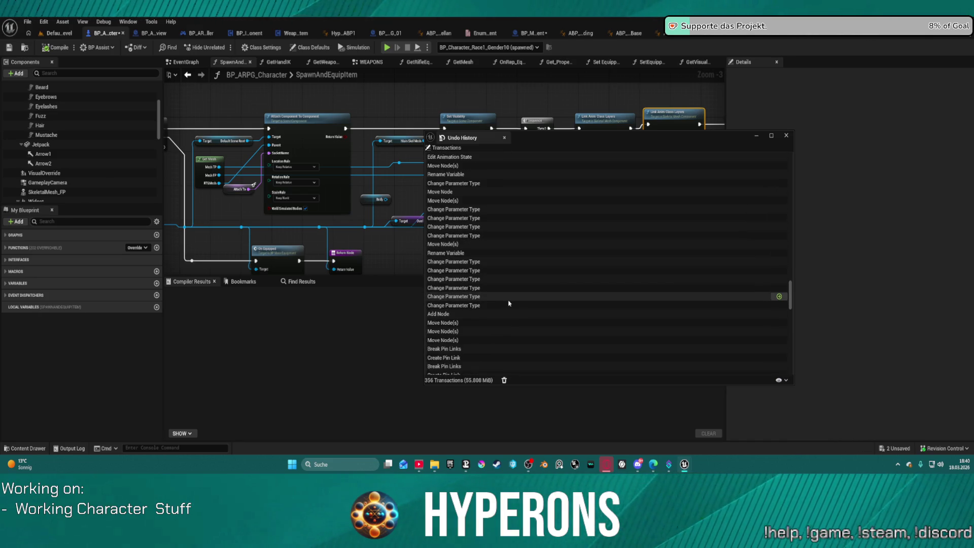
{"action": "scroll", "coordinate": [509, 302], "scroll_direction": "down", "scroll_amount": 2}
{"action": "scroll", "coordinate": [509, 303], "scroll_direction": "down", "scroll_amount": 2}
{"action": "scroll", "coordinate": [508, 302], "scroll_direction": "down", "scroll_amount": 2}
{"action": "scroll", "coordinate": [509, 302], "scroll_direction": "down", "scroll_amount": 2}
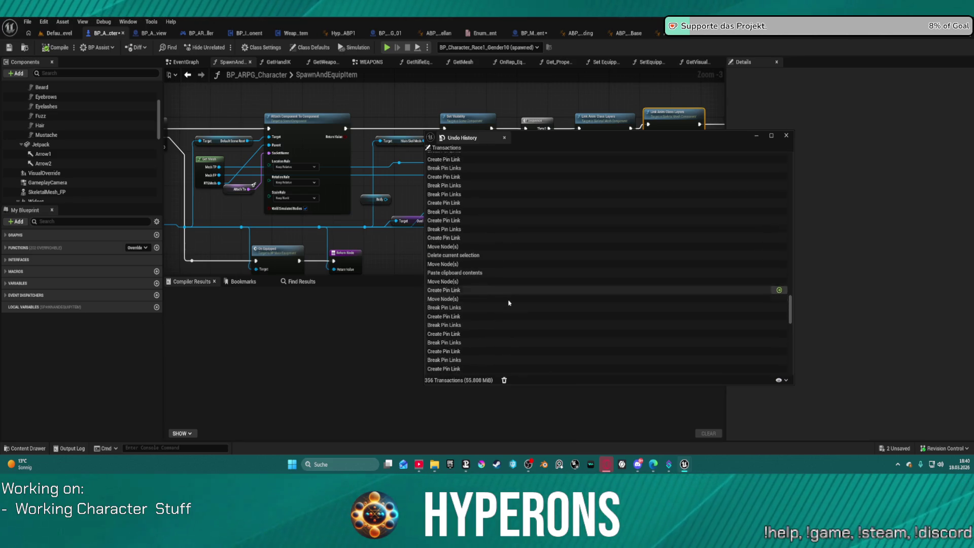
{"action": "scroll", "coordinate": [508, 303], "scroll_direction": "down", "scroll_amount": 2}
{"action": "scroll", "coordinate": [509, 302], "scroll_direction": "down", "scroll_amount": 2}
{"action": "scroll", "coordinate": [509, 302], "scroll_direction": "down", "scroll_amount": 1}
{"action": "scroll", "coordinate": [508, 302], "scroll_direction": "down", "scroll_amount": 2}
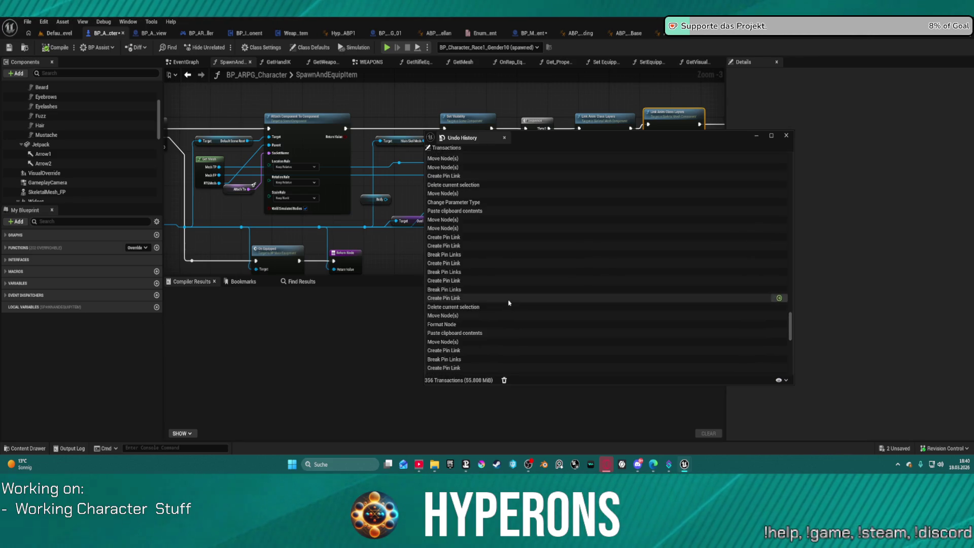
{"action": "scroll", "coordinate": [508, 302], "scroll_direction": "down", "scroll_amount": 2}
{"action": "scroll", "coordinate": [509, 303], "scroll_direction": "down", "scroll_amount": 2}
{"action": "scroll", "coordinate": [509, 303], "scroll_direction": "down", "scroll_amount": 2}
{"action": "scroll", "coordinate": [509, 303], "scroll_direction": "down", "scroll_amount": 2}
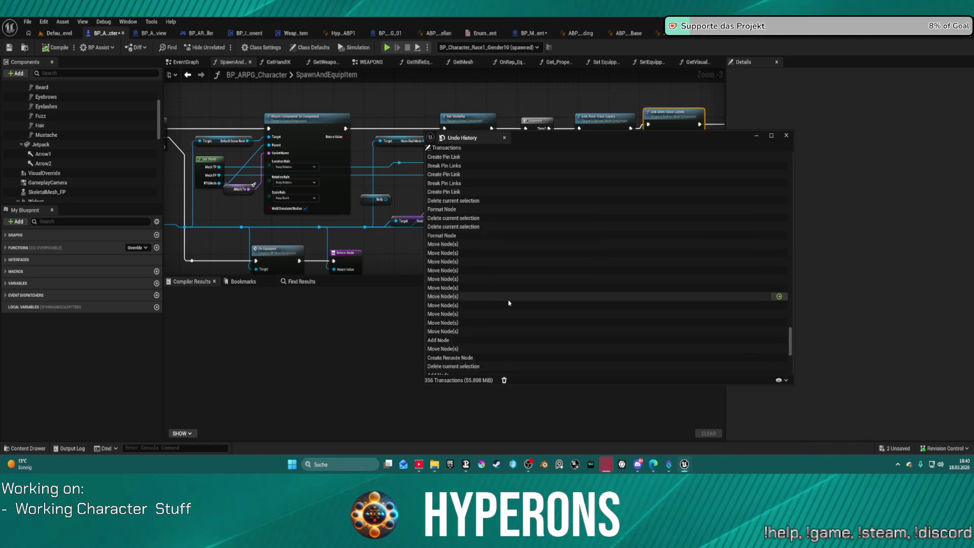
{"action": "scroll", "coordinate": [509, 303], "scroll_direction": "down", "scroll_amount": 2}
{"action": "scroll", "coordinate": [509, 302], "scroll_direction": "down", "scroll_amount": 2}
{"action": "scroll", "coordinate": [509, 302], "scroll_direction": "down", "scroll_amount": 2}
{"action": "scroll", "coordinate": [508, 302], "scroll_direction": "down", "scroll_amount": 2}
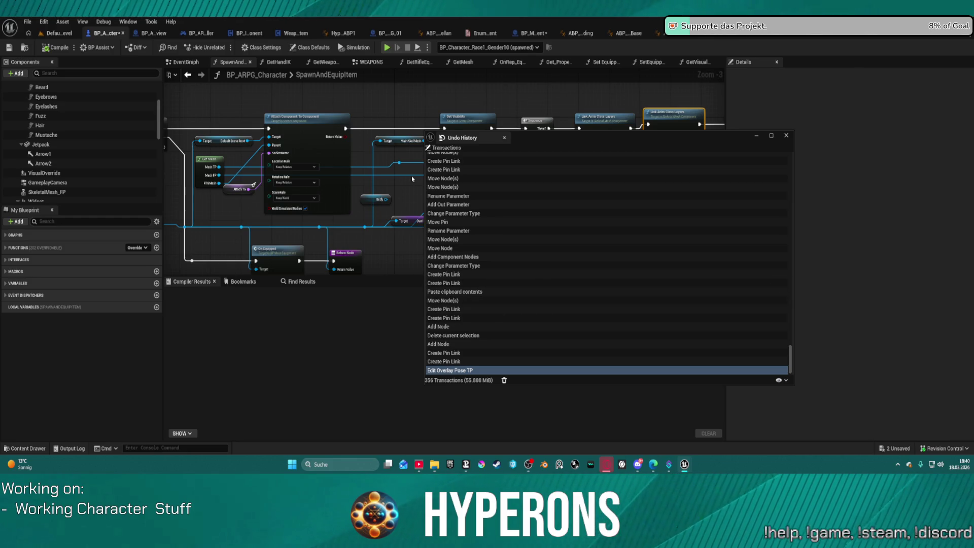
{"action": "left_click", "coordinate": [787, 136]}
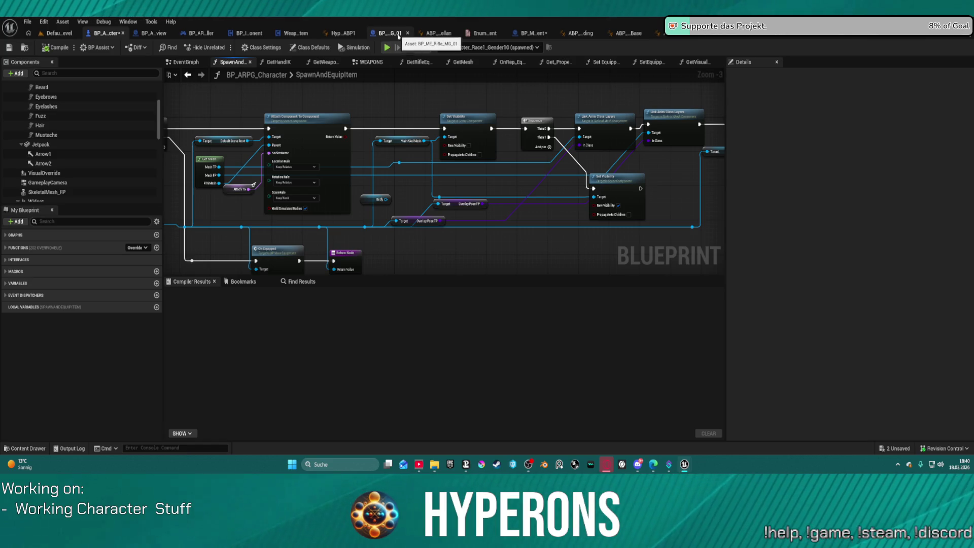
Set BP_ME_Rifle_MG_01's class default Overlay Pose TP to ABP_Overlay_Rifle.
{"action": "left_click", "coordinate": [397, 36]}
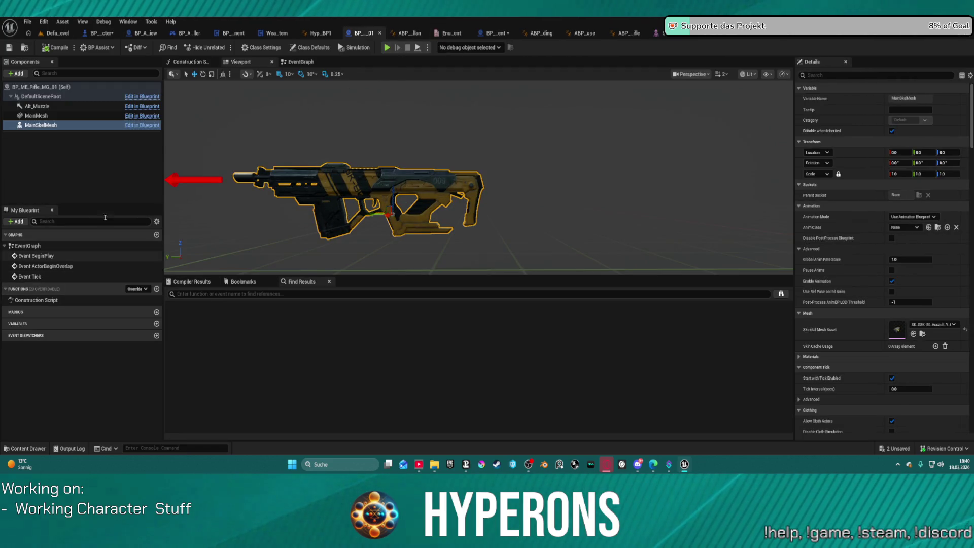
{"action": "left_click", "coordinate": [307, 48]}
{"action": "left_click", "coordinate": [911, 121]}
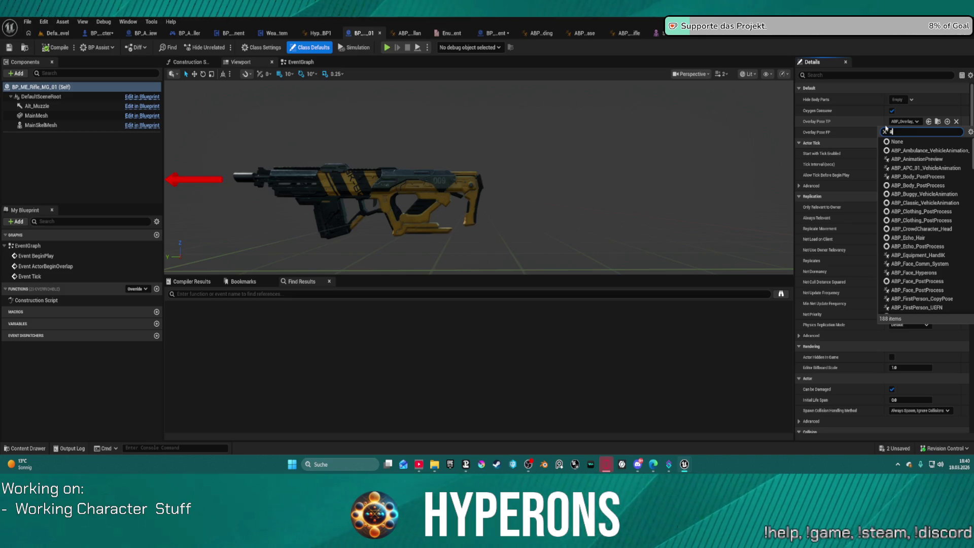
{"action": "type", "text": "abp rif"}
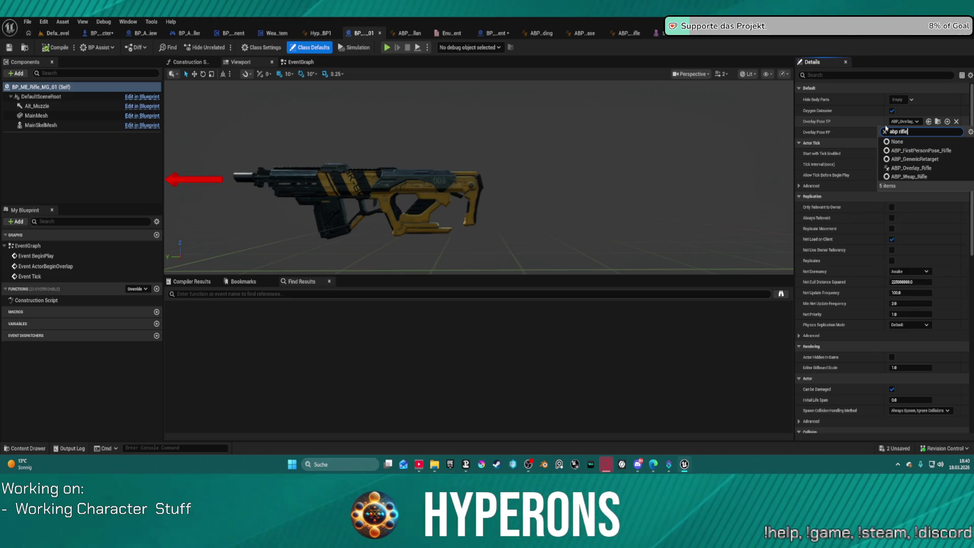
{"action": "type", "text": "le"}
{"action": "left_click", "coordinate": [943, 160]}
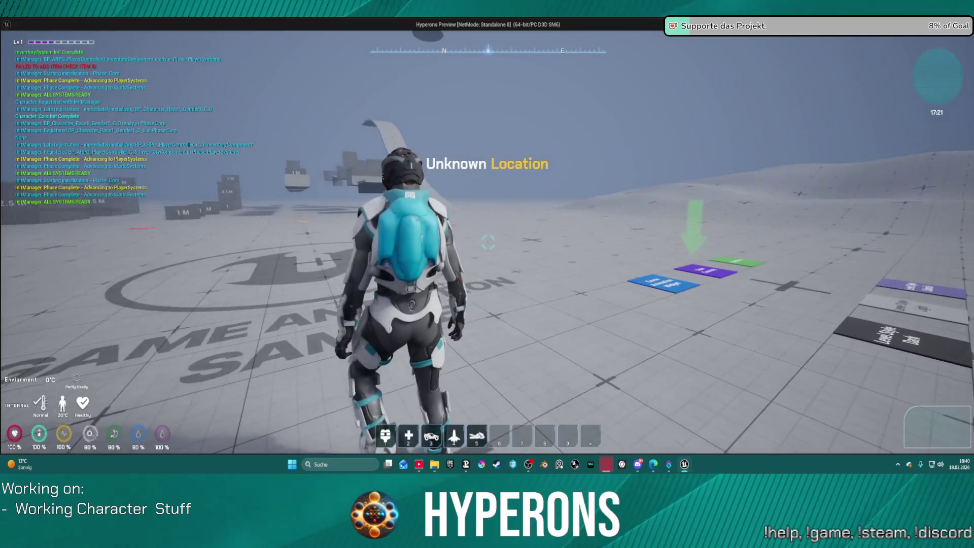
{"action": "right_click", "coordinate": [872, 286]}
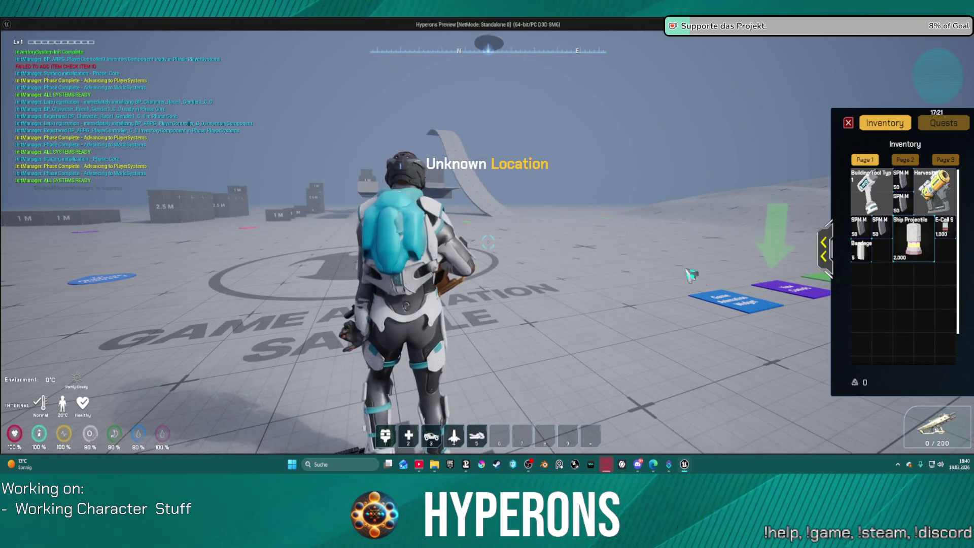
{"action": "key", "text": "i"}
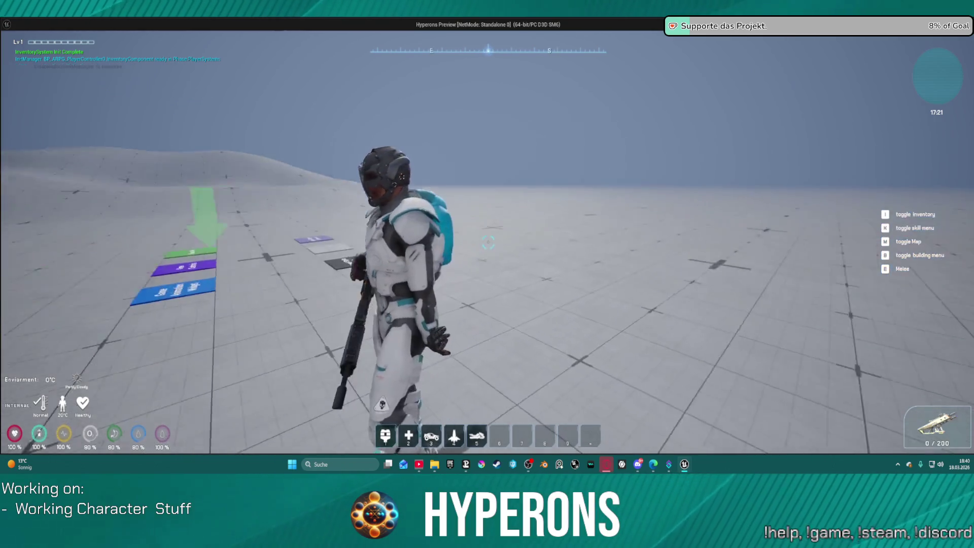
{"action": "key", "text": "Escape"}
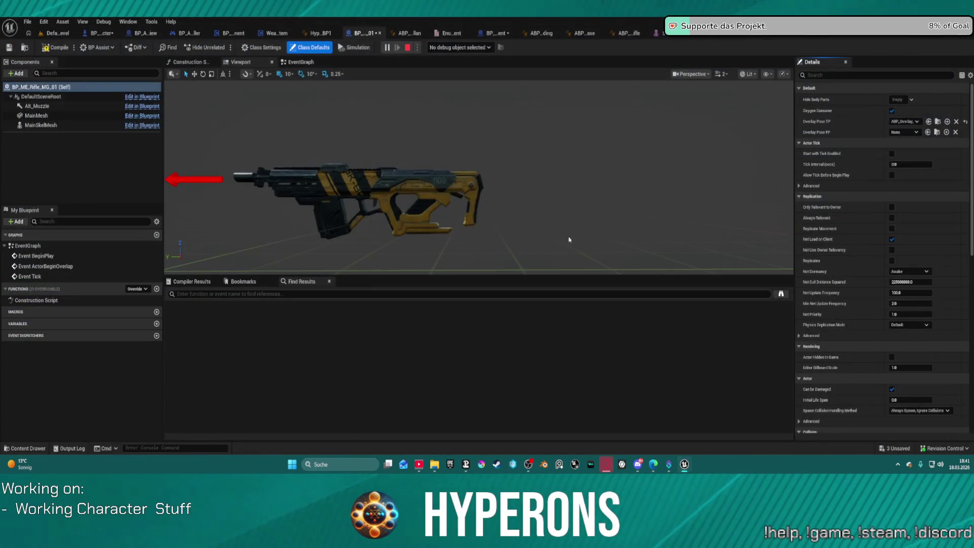
{"action": "left_click", "coordinate": [57, 47]}
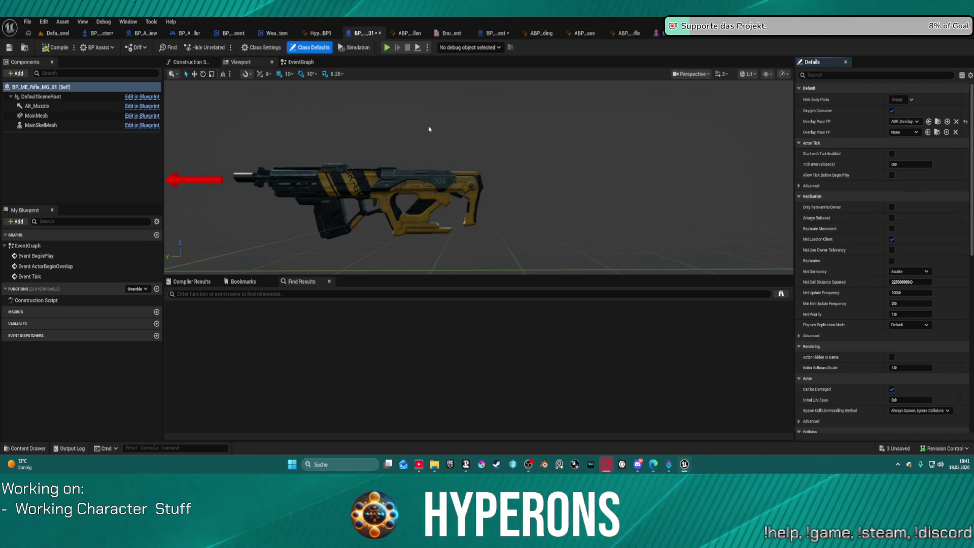
{"action": "mouse_move", "coordinate": [277, 33]}
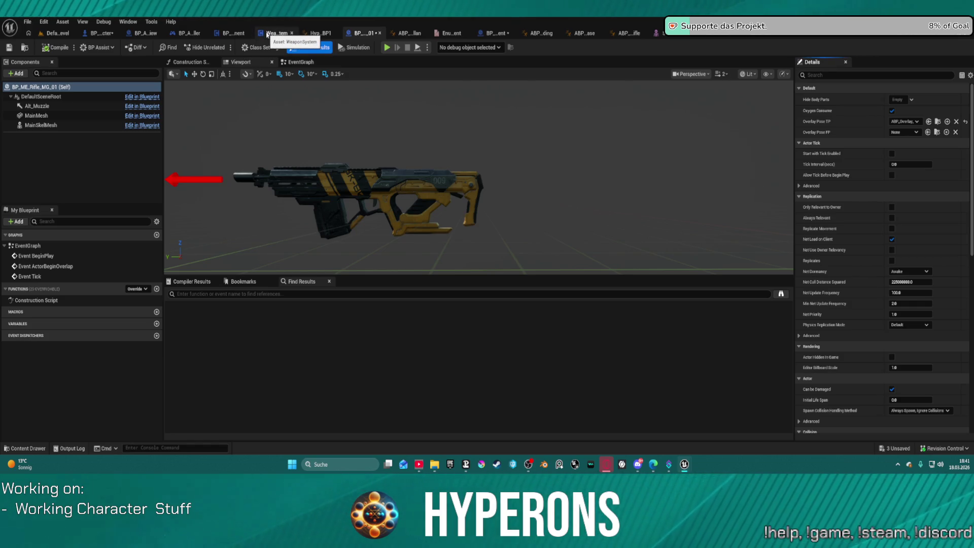
{"action": "key", "text": "ctrl+space"}
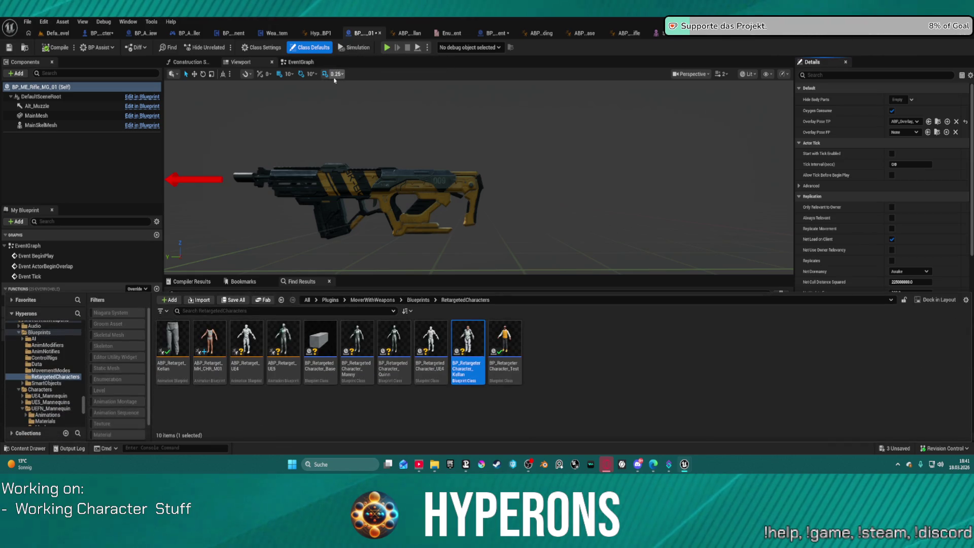
{"action": "scroll", "coordinate": [40, 357], "scroll_direction": "up", "scroll_amount": 2}
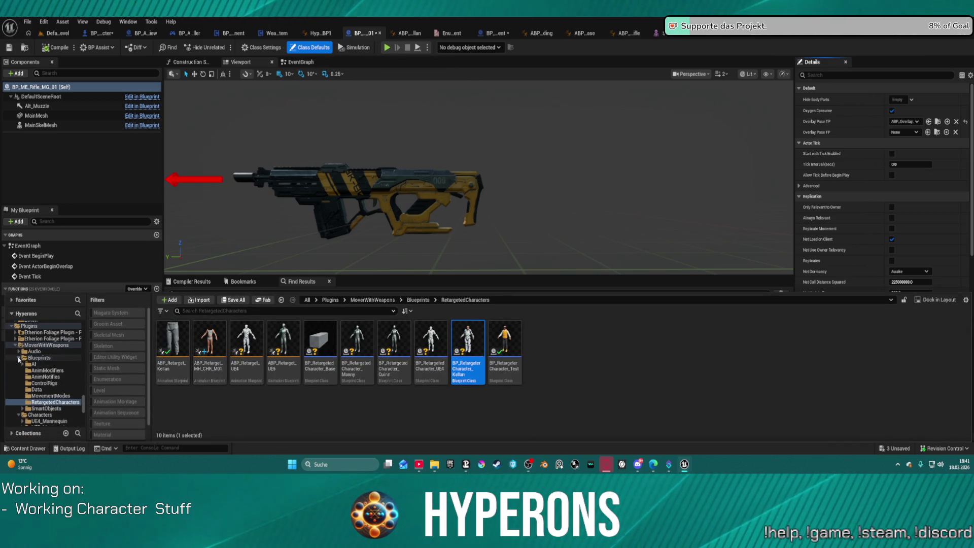
{"action": "double_click", "coordinate": [18, 358]}
{"action": "left_click", "coordinate": [22, 364]}
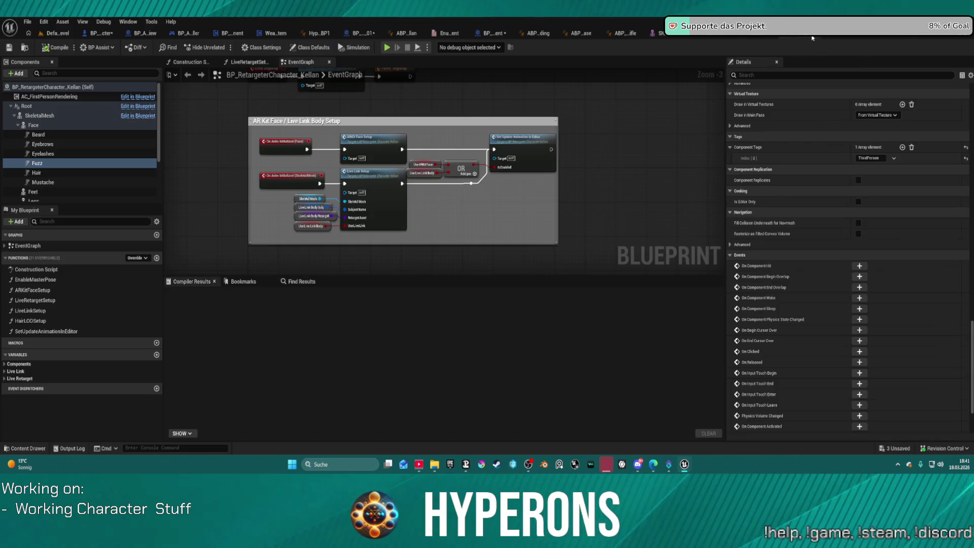
{"action": "left_click", "coordinate": [818, 40]}
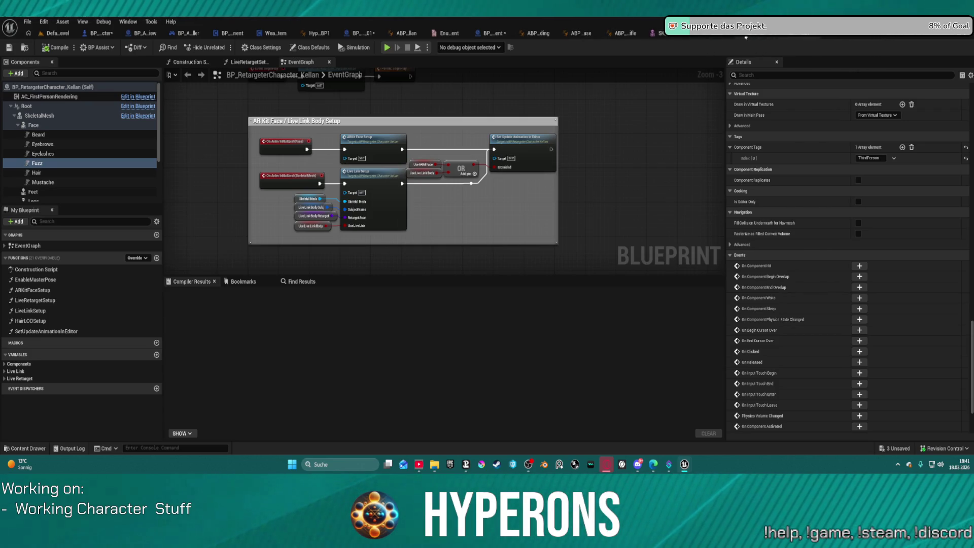
{"action": "left_click", "coordinate": [494, 33]}
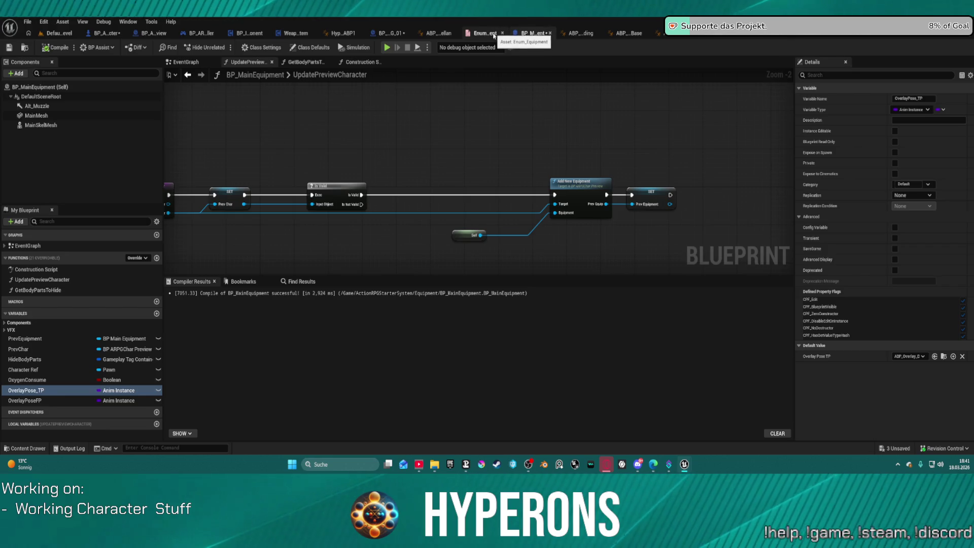
{"action": "left_click", "coordinate": [394, 33]}
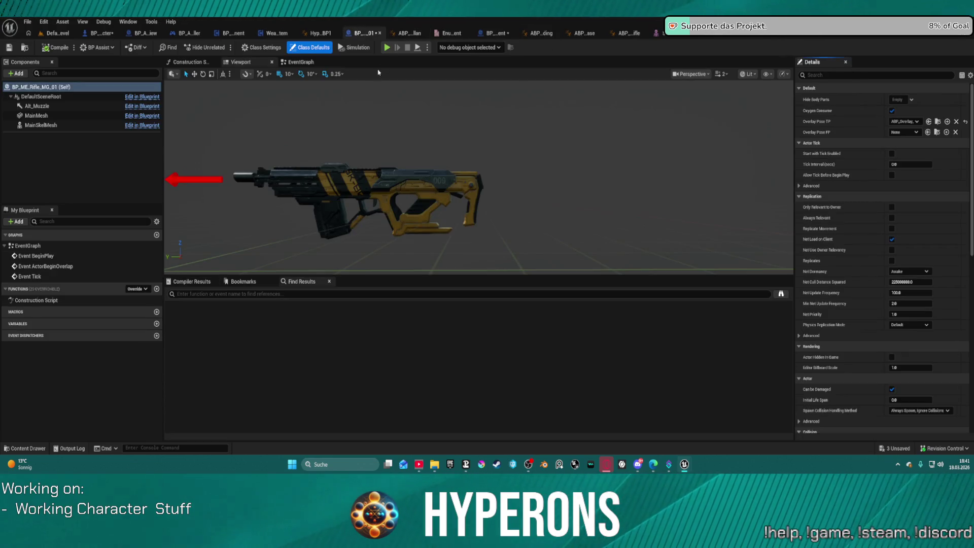
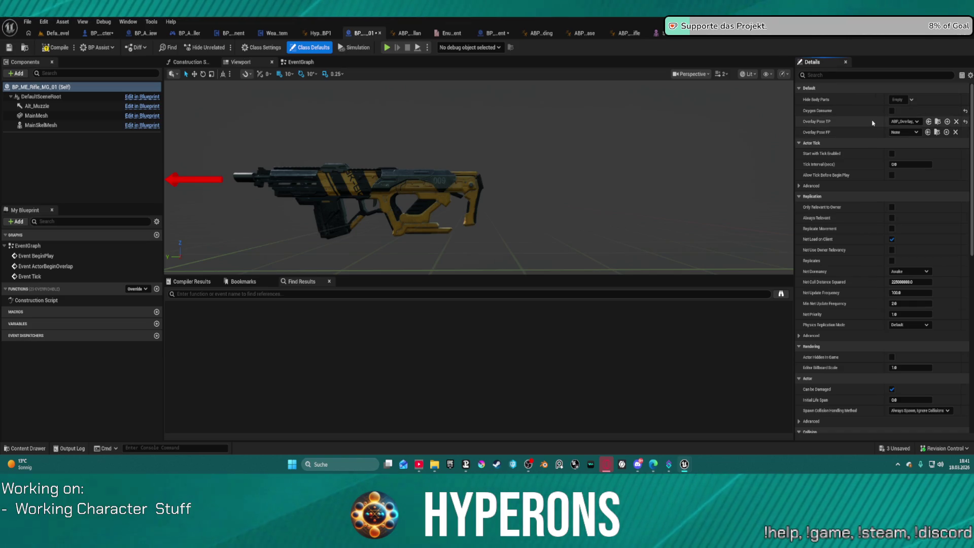
Copy the Overlay Pose TP value into Overlay Pose FP, then return to the character's SpawnAndEquipItem graph.
{"action": "right_click", "coordinate": [853, 122], "text": "shift"}
{"action": "left_click", "coordinate": [853, 132], "text": "shift"}
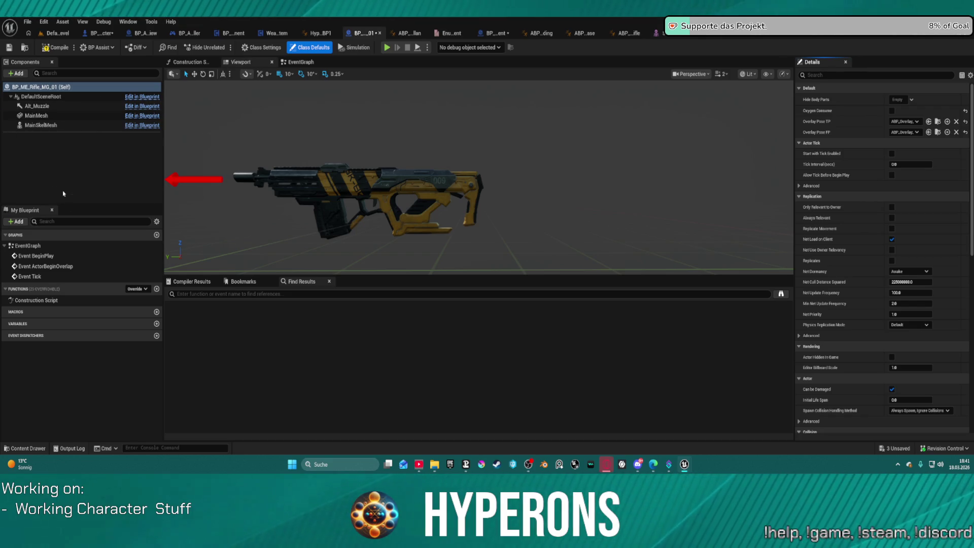
{"action": "key", "text": "ctrl+space"}
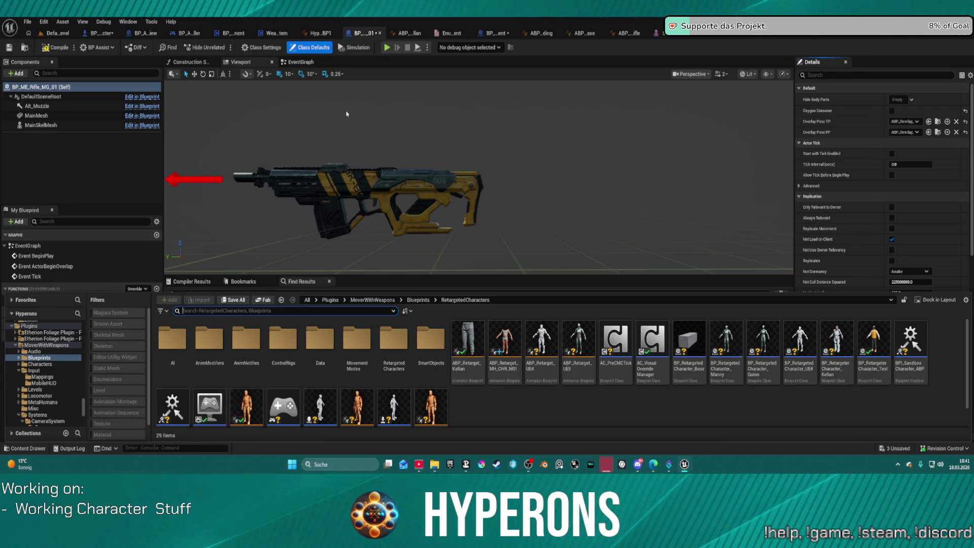
{"action": "left_click", "coordinate": [102, 34]}
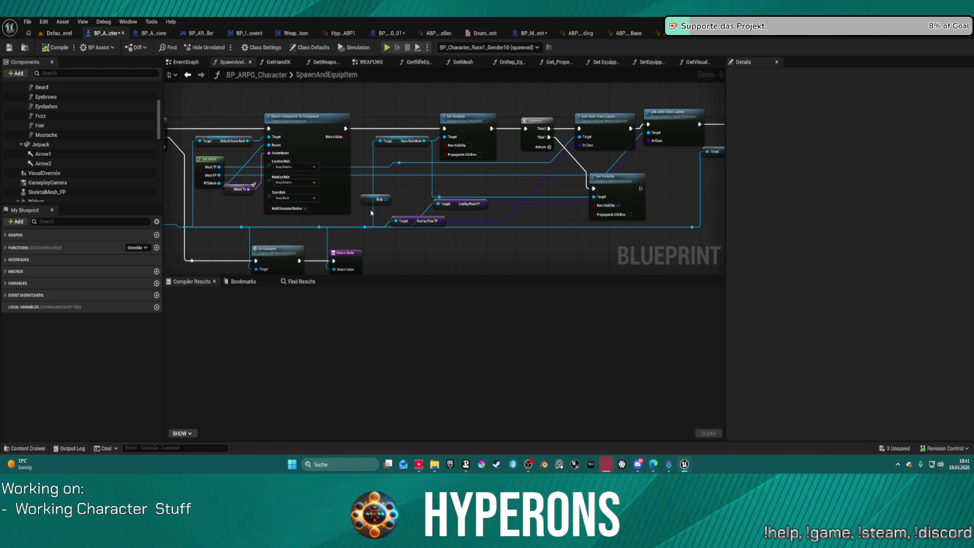
Pan left to review the SpawnActor nodes, then bring up the asset browser.
{"action": "left_click_drag", "start_coordinate": [380, 176], "coordinate": [524, 166]}
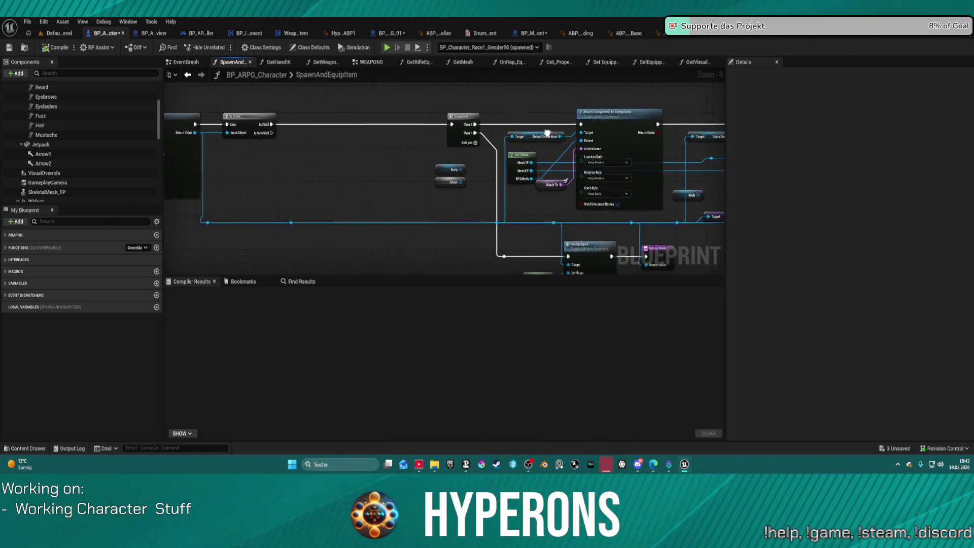
{"action": "left_click_drag", "start_coordinate": [350, 147], "coordinate": [606, 132]}
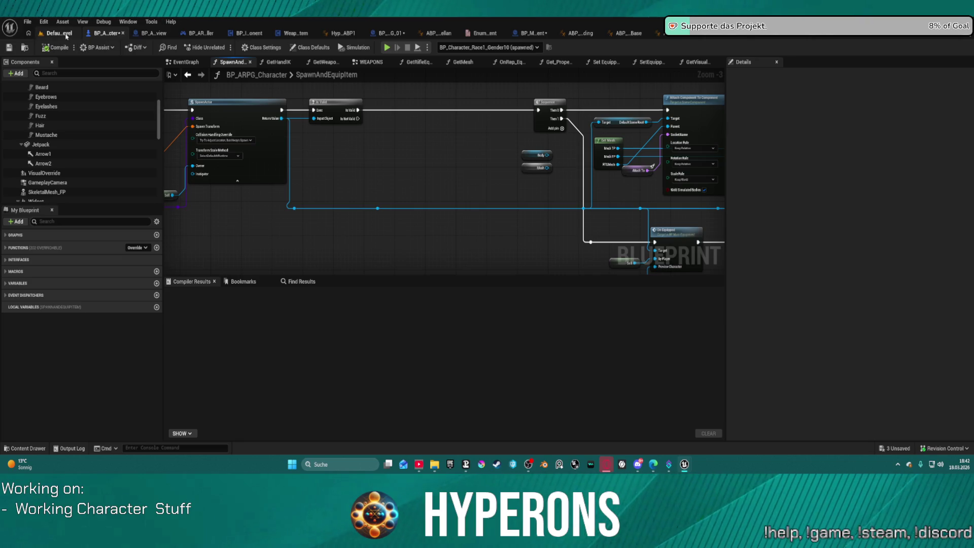
{"action": "key", "text": "ctrl+space"}
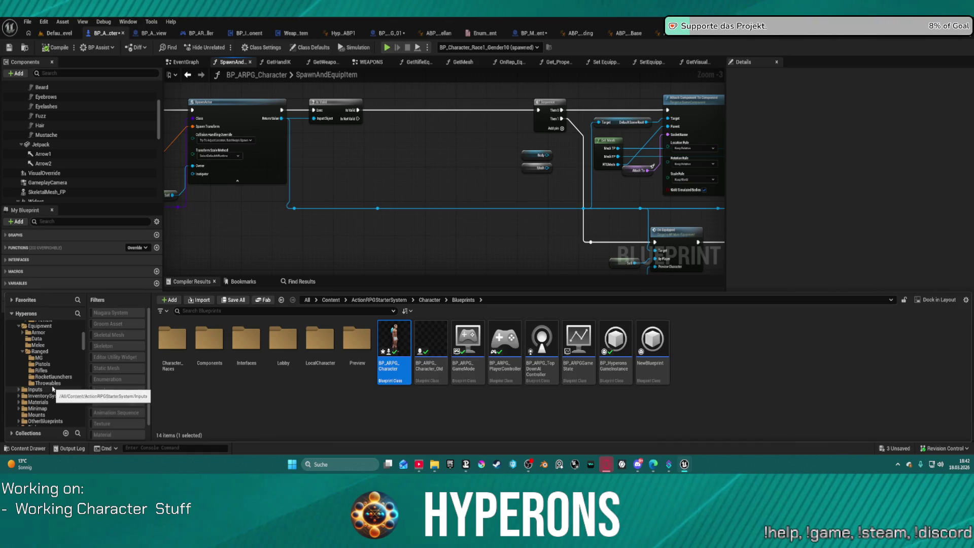
{"action": "scroll", "coordinate": [46, 373], "scroll_direction": "up", "scroll_amount": 3}
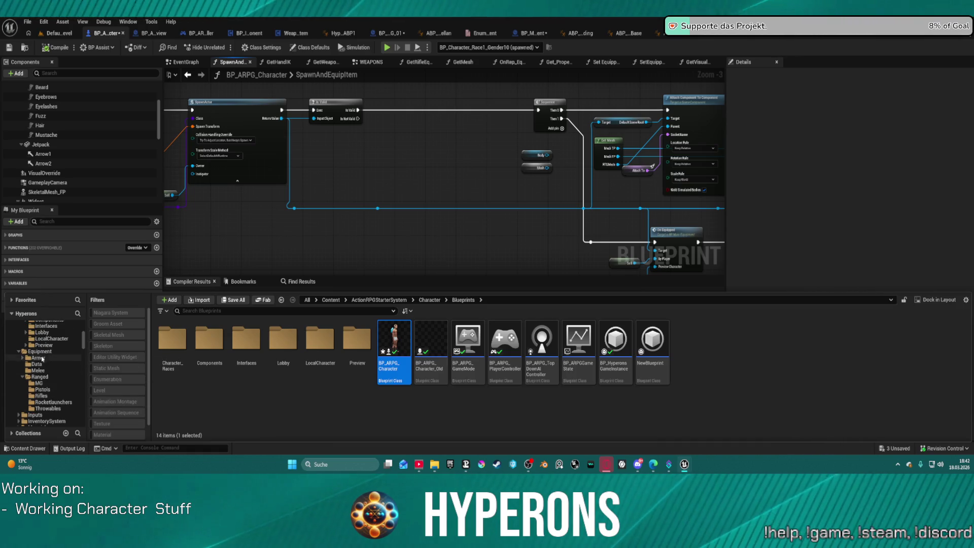
Browse to the EquipmentSystem folder and open the AC_EquipmentSystem component.
{"action": "left_click", "coordinate": [42, 352]}
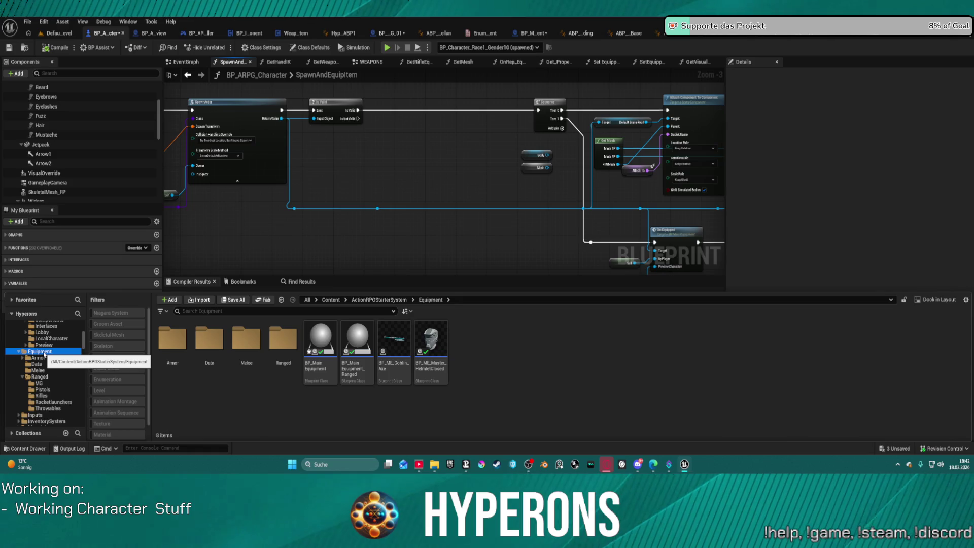
{"action": "scroll", "coordinate": [44, 355], "scroll_direction": "down", "scroll_amount": 3}
{"action": "scroll", "coordinate": [45, 365], "scroll_direction": "down", "scroll_amount": 3}
{"action": "scroll", "coordinate": [48, 374], "scroll_direction": "down", "scroll_amount": 3}
{"action": "scroll", "coordinate": [50, 377], "scroll_direction": "down", "scroll_amount": 3}
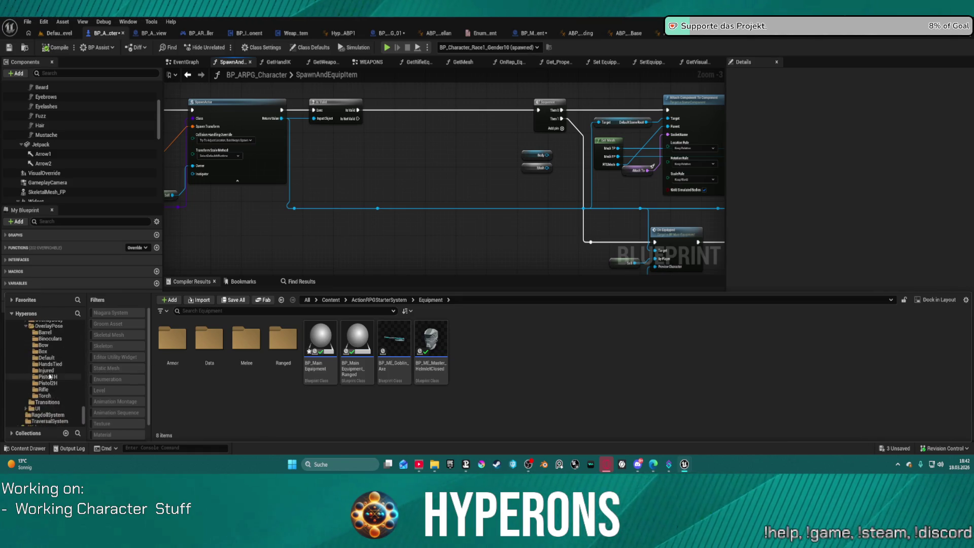
{"action": "scroll", "coordinate": [50, 369], "scroll_direction": "up", "scroll_amount": 1}
{"action": "scroll", "coordinate": [52, 357], "scroll_direction": "up", "scroll_amount": 1}
{"action": "scroll", "coordinate": [53, 346], "scroll_direction": "up", "scroll_amount": 1}
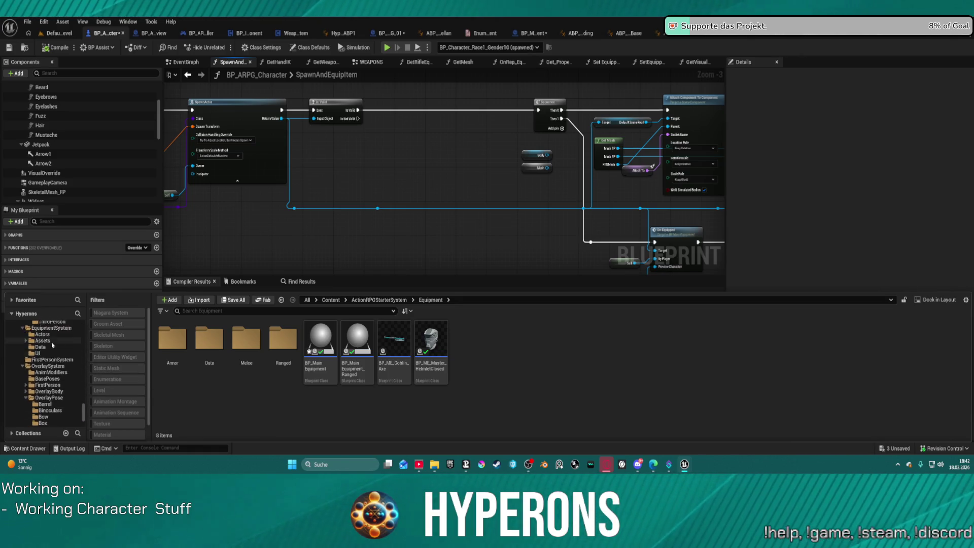
{"action": "scroll", "coordinate": [52, 347], "scroll_direction": "up", "scroll_amount": 2}
{"action": "left_click", "coordinate": [51, 353]}
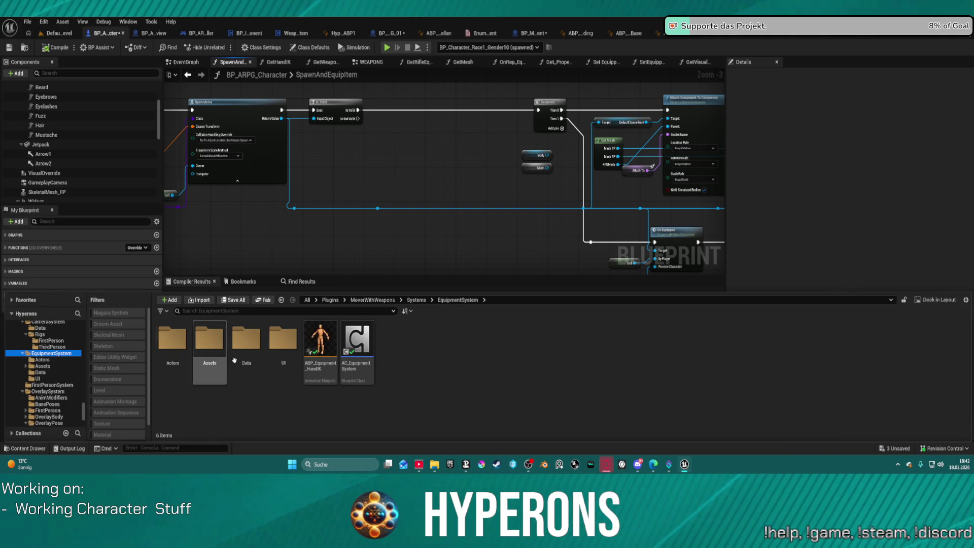
{"action": "left_click", "coordinate": [357, 339]}
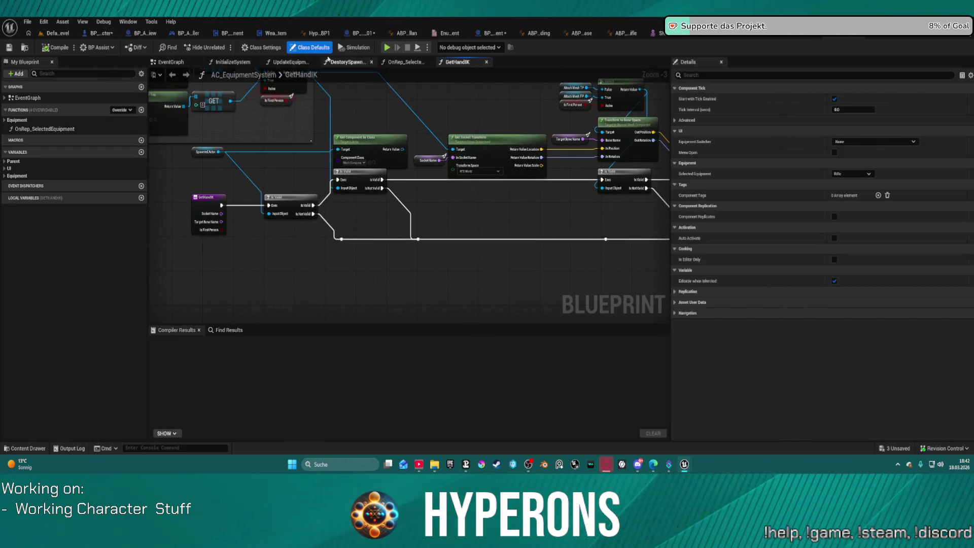
Review UpdateEquipment's spawned-actor SET and Attach Actor To Component nodes, then return to BP_ARPG_Character.
{"action": "left_click", "coordinate": [287, 64]}
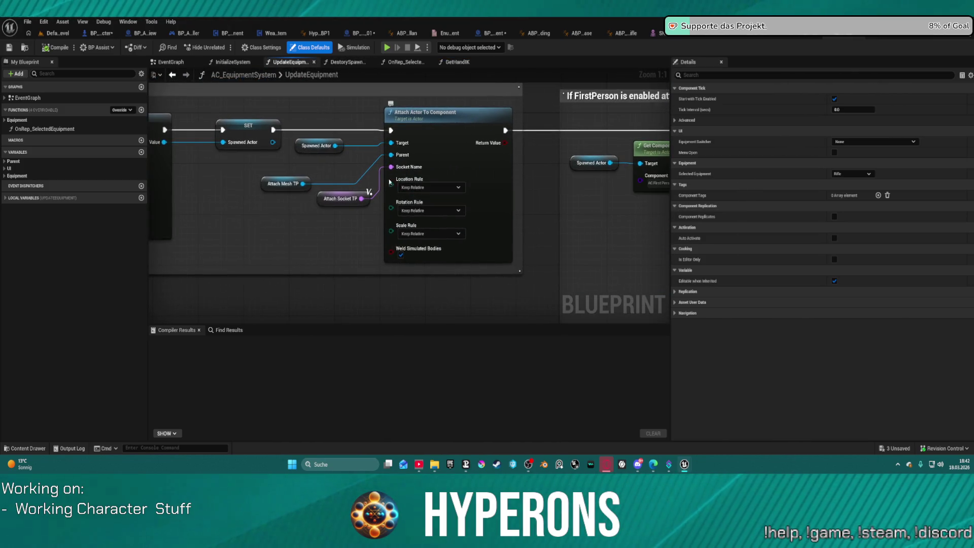
{"action": "mouse_move", "coordinate": [297, 201]}
{"action": "left_mouse_down"}
{"action": "mouse_move", "coordinate": [498, 198]}
{"action": "mouse_move", "coordinate": [442, 195]}
{"action": "left_mouse_up"}
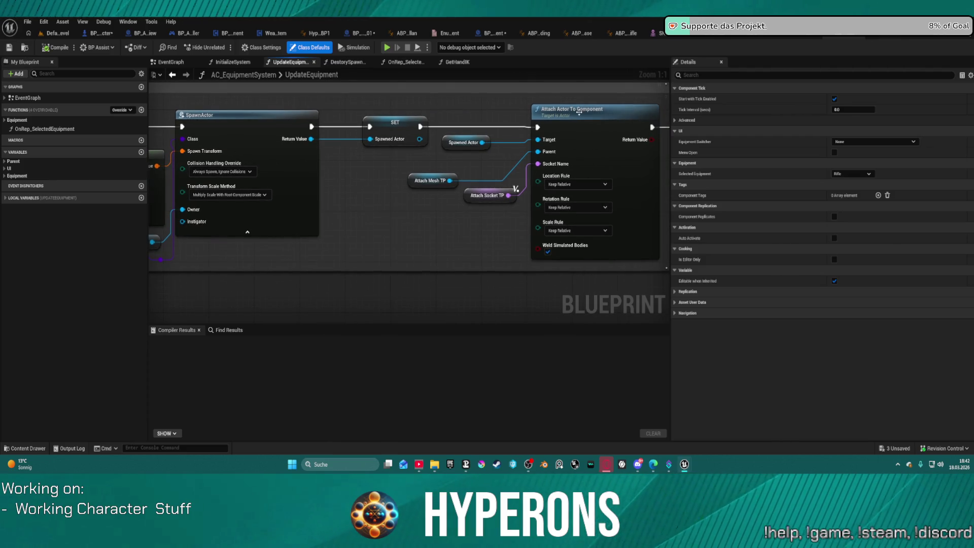
{"action": "left_click", "coordinate": [558, 140]}
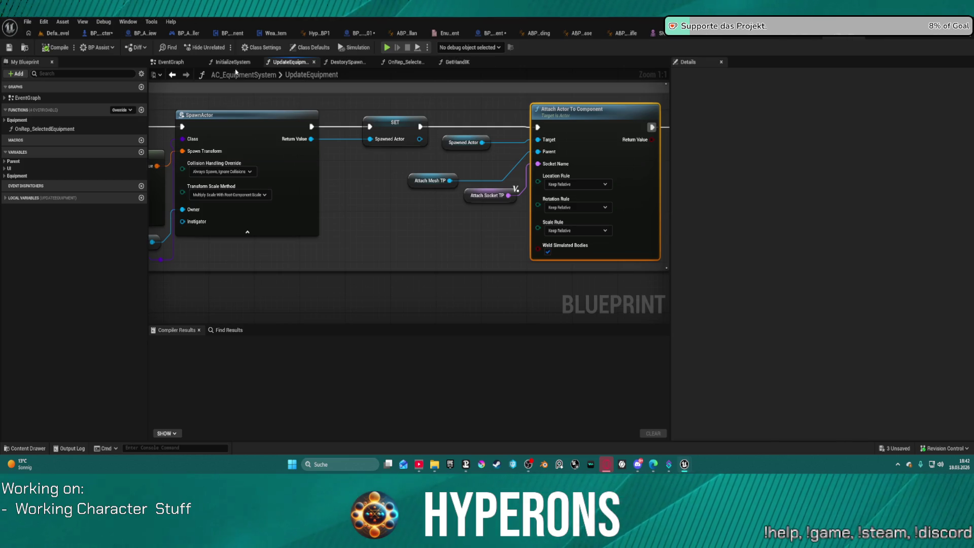
{"action": "left_click", "coordinate": [369, 126]}
{"action": "left_click_drag", "start_coordinate": [376, 157], "coordinate": [458, 147]}
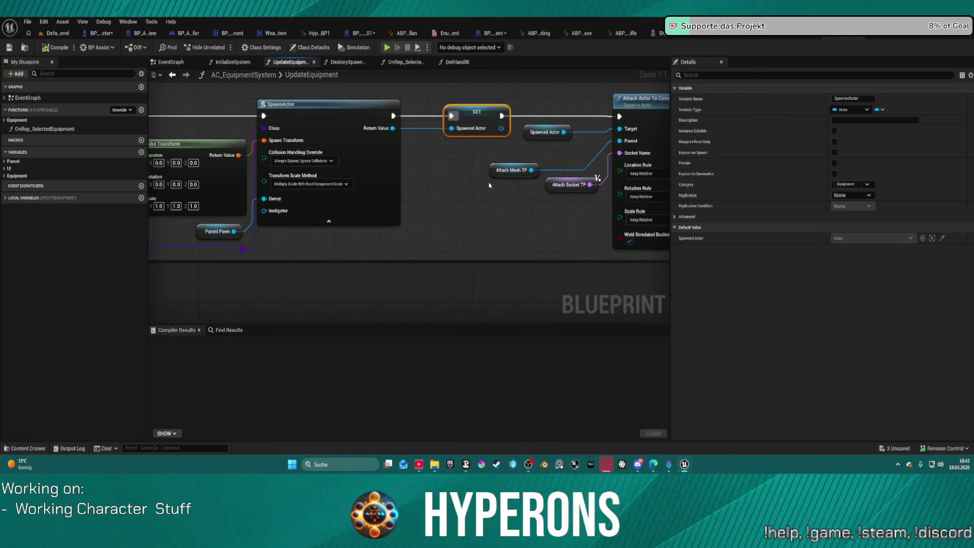
{"action": "mouse_move", "coordinate": [490, 184]}
{"action": "left_mouse_down"}
{"action": "mouse_move", "coordinate": [419, 192]}
{"action": "mouse_move", "coordinate": [461, 175]}
{"action": "left_mouse_up"}
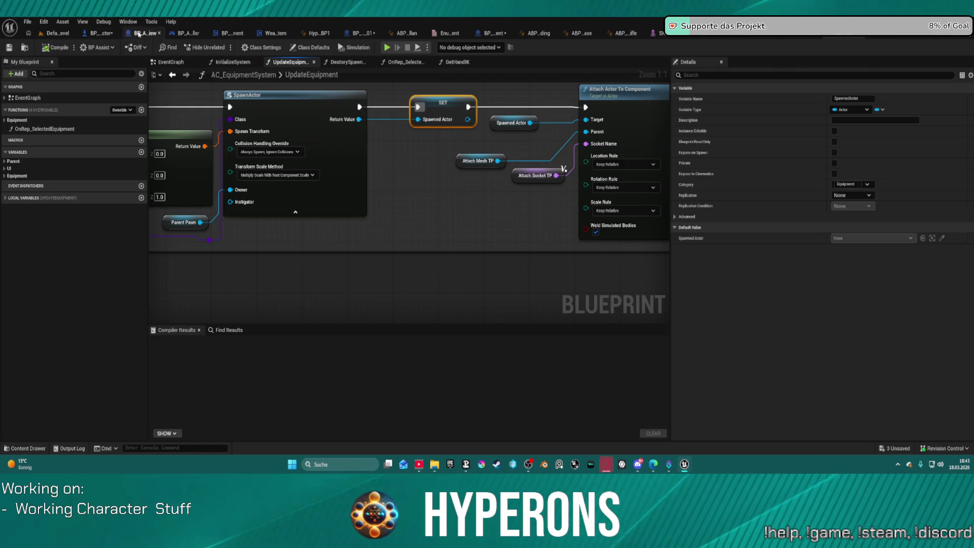
{"action": "left_click", "coordinate": [100, 33]}
Paste the Attach Actor To Component node, place it above the others and wire the spawned item to Target.
{"action": "left_click_drag", "start_coordinate": [652, 165], "coordinate": [236, 204]}
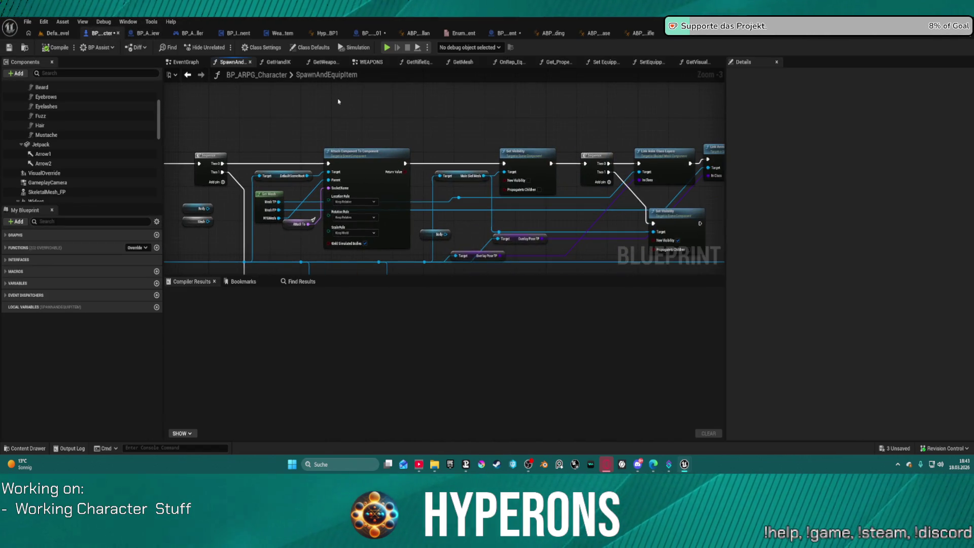
{"action": "key", "text": "ctrl+v"}
{"action": "left_click_drag", "start_coordinate": [383, 130], "coordinate": [392, 83]}
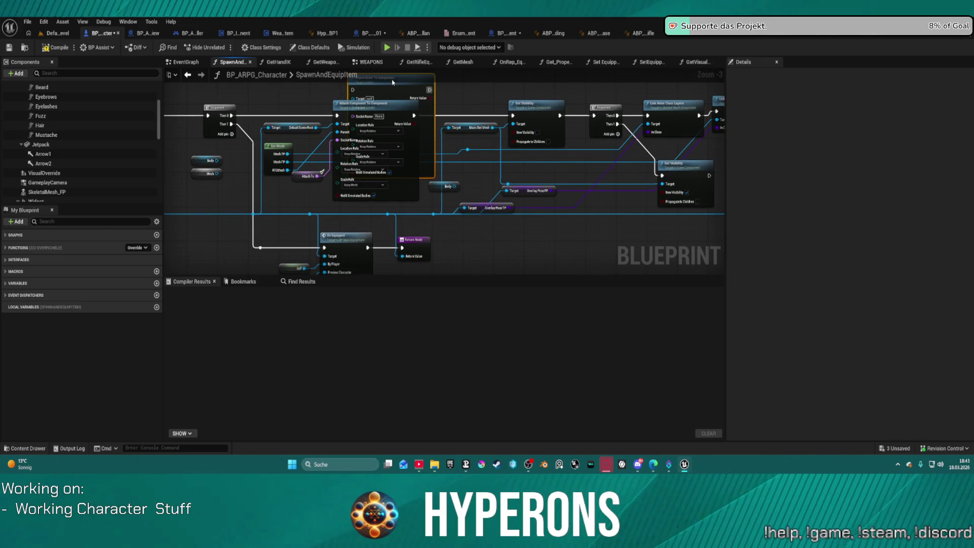
{"action": "left_click_drag", "start_coordinate": [381, 153], "coordinate": [419, 221]}
{"action": "left_click_drag", "start_coordinate": [411, 152], "coordinate": [411, 107]}
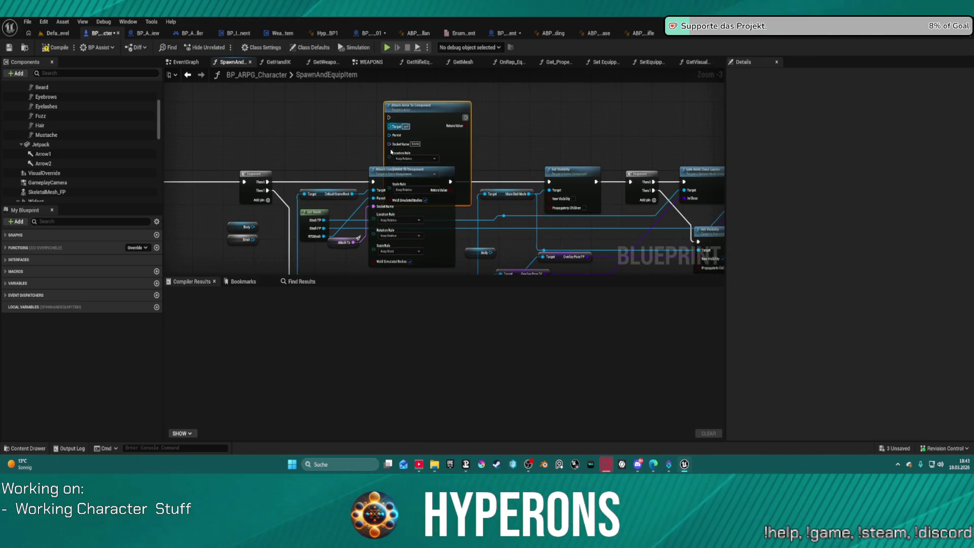
{"action": "left_click_drag", "start_coordinate": [339, 176], "coordinate": [399, 70]}
{"action": "left_click_drag", "start_coordinate": [423, 133], "coordinate": [364, 173]}
{"action": "mouse_move", "coordinate": [351, 186]}
{"action": "left_mouse_down"}
{"action": "mouse_move", "coordinate": [449, 177]}
{"action": "mouse_move", "coordinate": [465, 147]}
{"action": "left_mouse_up"}
{"action": "scroll", "coordinate": [430, 175], "scroll_direction": "up", "scroll_amount": 2}
{"action": "scroll", "coordinate": [430, 175], "scroll_direction": "up", "scroll_amount": 1}
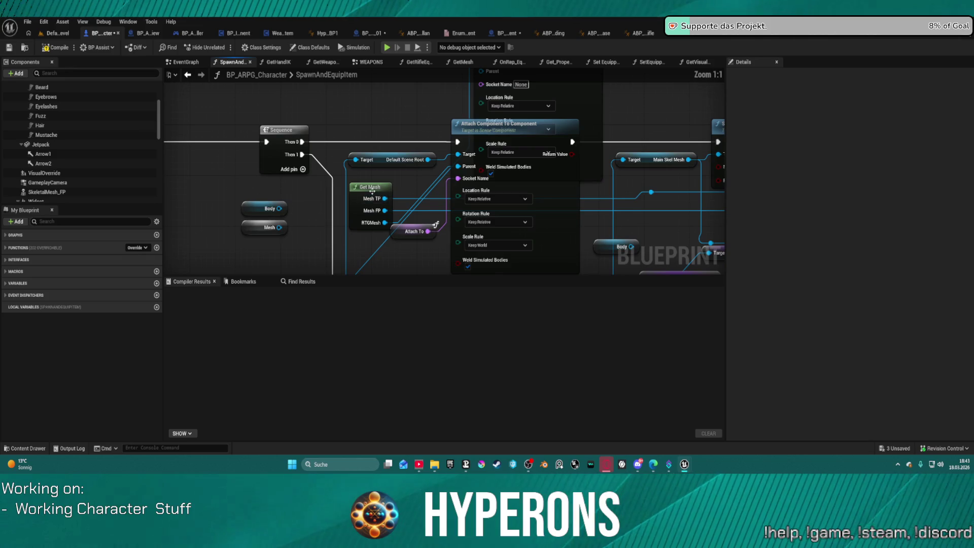
Wire Get Mesh's RTGMesh to Parent, Attach To to Socket Name, and exec from Sequence Then 0.
{"action": "left_click", "coordinate": [335, 196]}
{"action": "left_click_drag", "start_coordinate": [335, 197], "coordinate": [736, 152]}
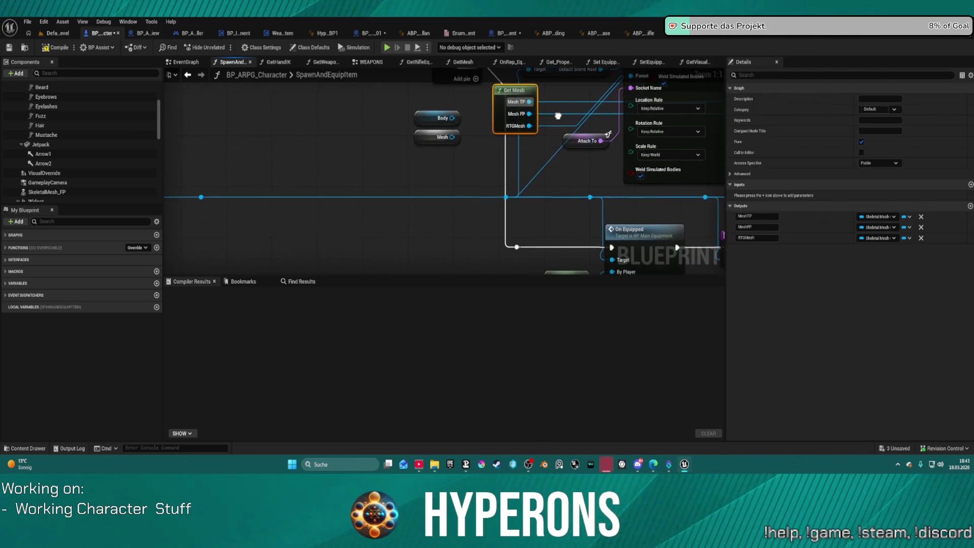
{"action": "mouse_move", "coordinate": [949, 147]}
{"action": "left_mouse_down"}
{"action": "mouse_move", "coordinate": [582, 172]}
{"action": "mouse_move", "coordinate": [607, 248]}
{"action": "mouse_move", "coordinate": [618, 228]}
{"action": "left_mouse_up"}
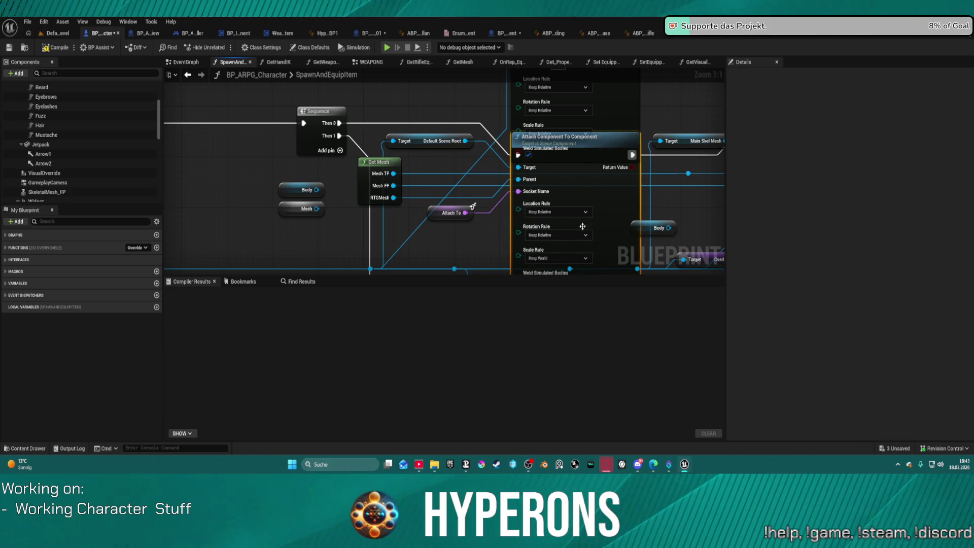
{"action": "left_click_drag", "start_coordinate": [394, 197], "coordinate": [521, 133]}
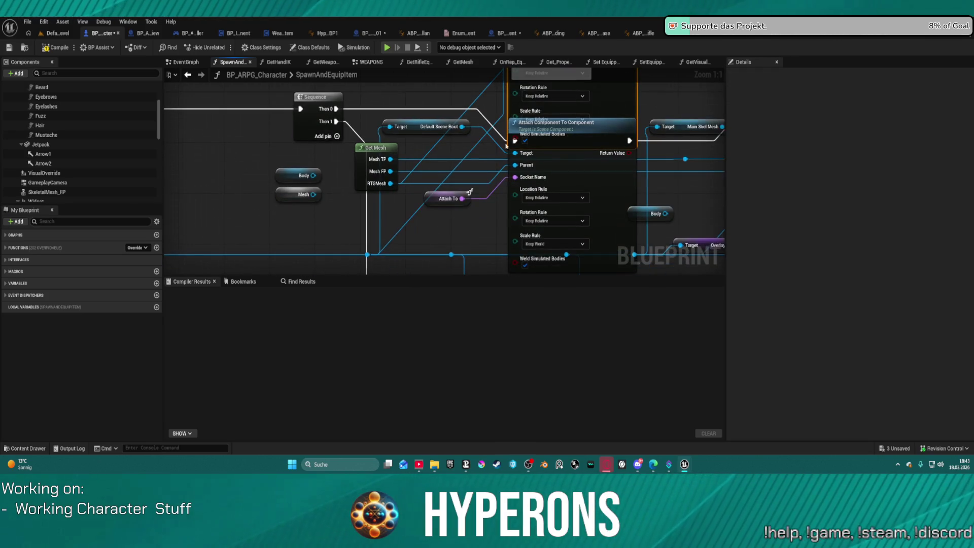
{"action": "mouse_move", "coordinate": [462, 198]}
{"action": "left_mouse_down"}
{"action": "mouse_move", "coordinate": [498, 133]}
{"action": "mouse_move", "coordinate": [515, 177]}
{"action": "left_mouse_up"}
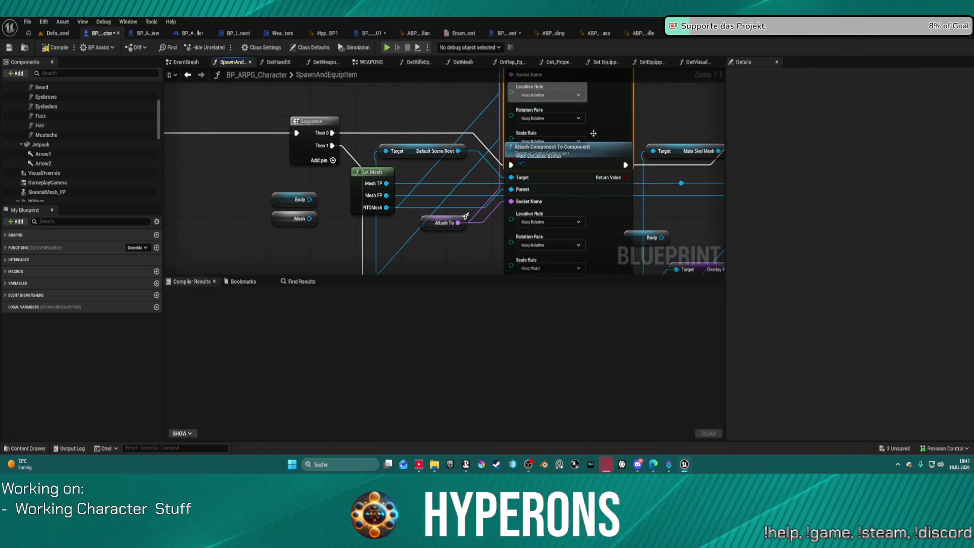
{"action": "left_click_drag", "start_coordinate": [554, 118], "coordinate": [534, 144]}
{"action": "left_click_drag", "start_coordinate": [490, 113], "coordinate": [312, 207]}
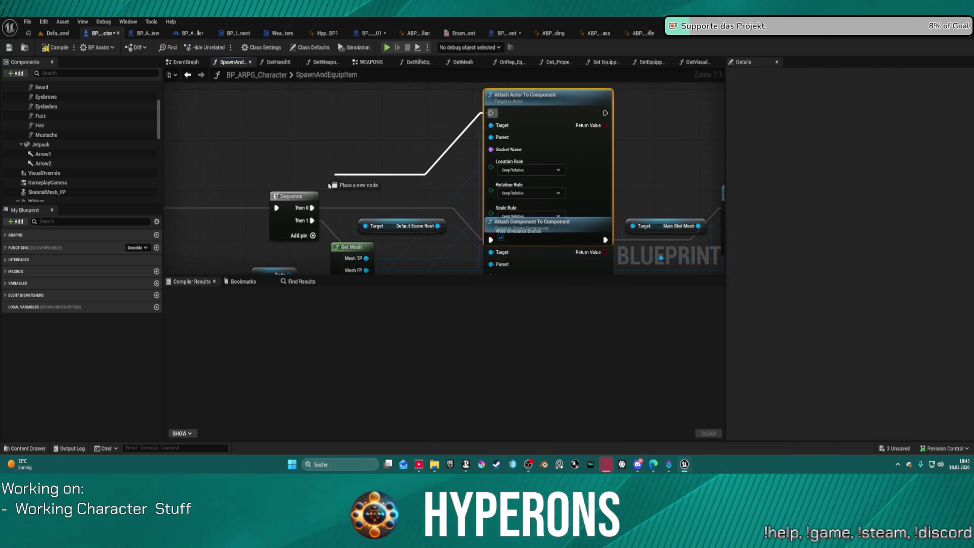
Finish the Sequence exec wiring, reposition the Attach Actor To Component node and compile the blueprint.
{"action": "mouse_move", "coordinate": [583, 227]}
{"action": "left_mouse_down"}
{"action": "mouse_move", "coordinate": [428, 175]}
{"action": "mouse_move", "coordinate": [417, 149]}
{"action": "mouse_move", "coordinate": [503, 221]}
{"action": "mouse_move", "coordinate": [383, 84]}
{"action": "left_mouse_up"}
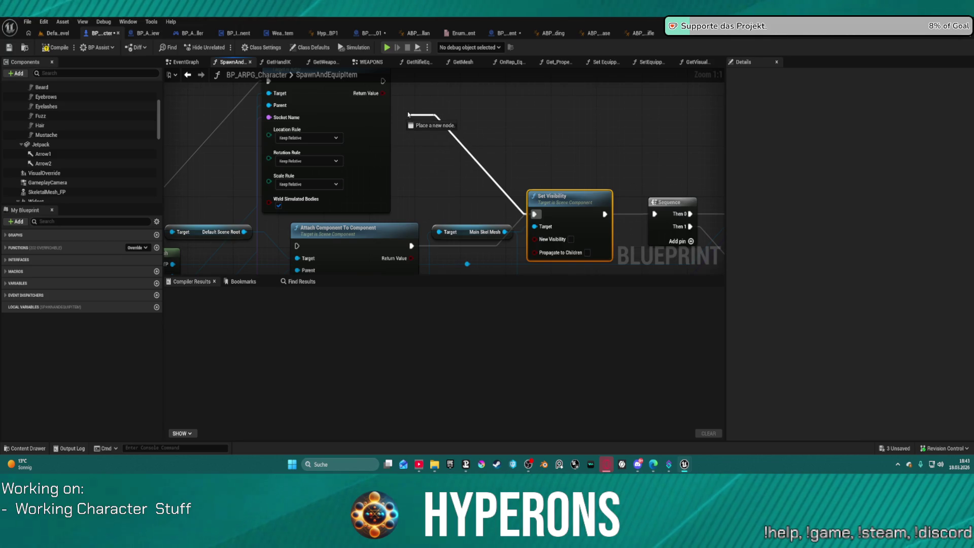
{"action": "left_click_drag", "start_coordinate": [371, 129], "coordinate": [399, 161]}
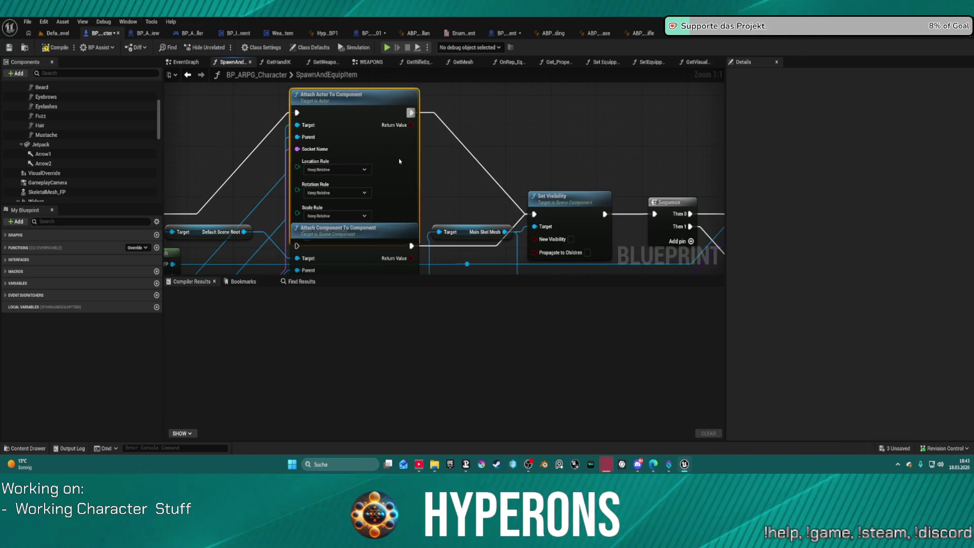
{"action": "mouse_move", "coordinate": [399, 230]}
{"action": "left_mouse_down"}
{"action": "mouse_move", "coordinate": [432, 112]}
{"action": "mouse_move", "coordinate": [509, 78]}
{"action": "mouse_move", "coordinate": [501, 115]}
{"action": "mouse_move", "coordinate": [496, 87]}
{"action": "mouse_move", "coordinate": [493, 157]}
{"action": "mouse_move", "coordinate": [498, 94]}
{"action": "mouse_move", "coordinate": [486, 149]}
{"action": "left_mouse_up"}
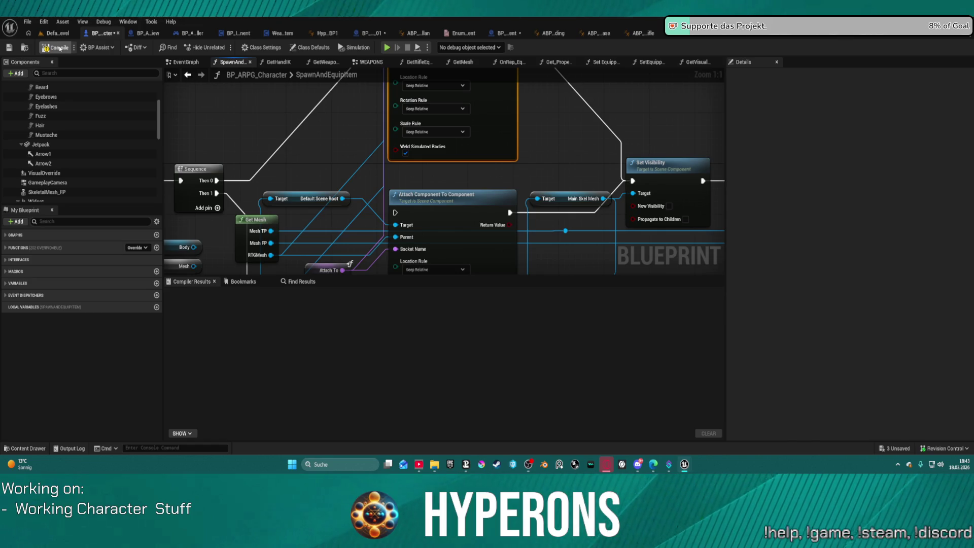
{"action": "left_click", "coordinate": [45, 48]}
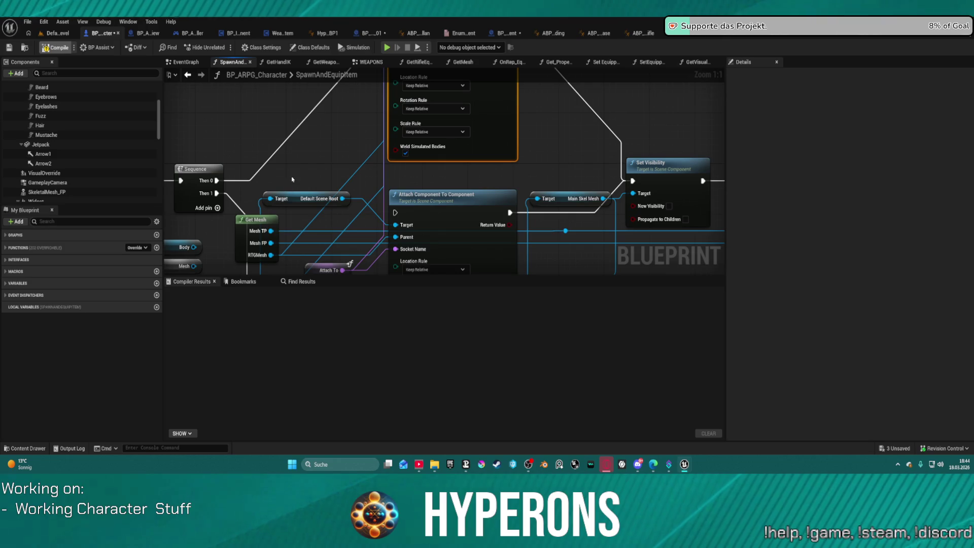
Run a play-in-editor test, equip the MG 01 rifle from the inventory and stop the test.
{"action": "left_click", "coordinate": [387, 47]}
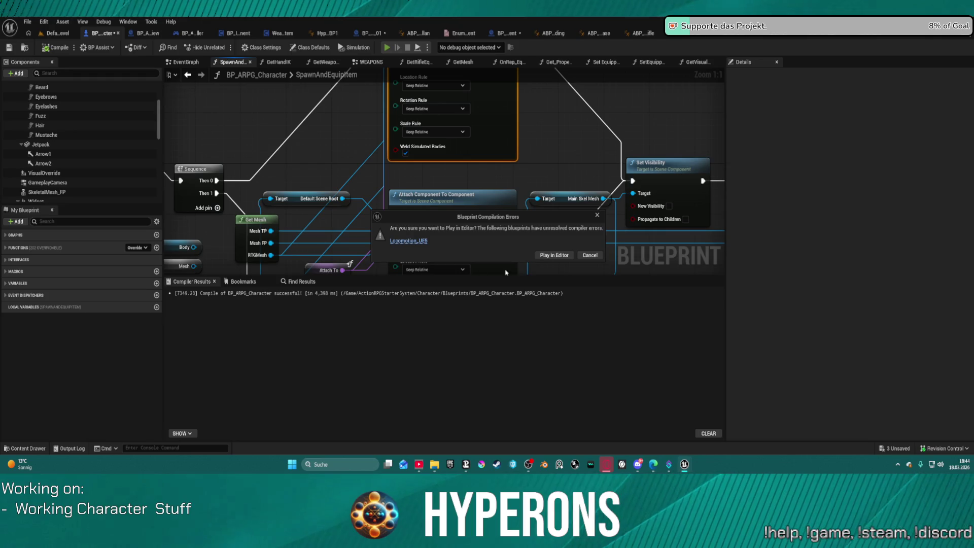
{"action": "left_click", "coordinate": [555, 256]}
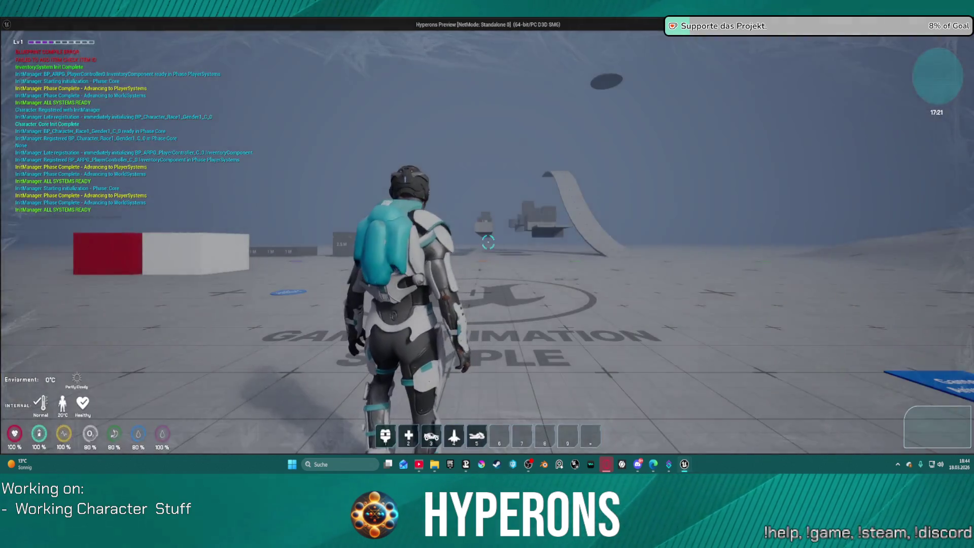
{"action": "key", "text": "i"}
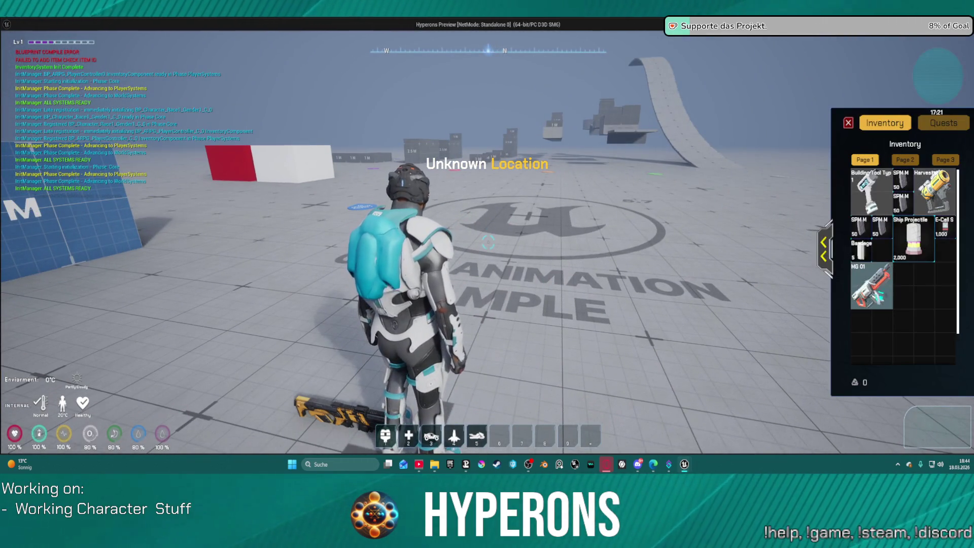
{"action": "right_click", "coordinate": [871, 286]}
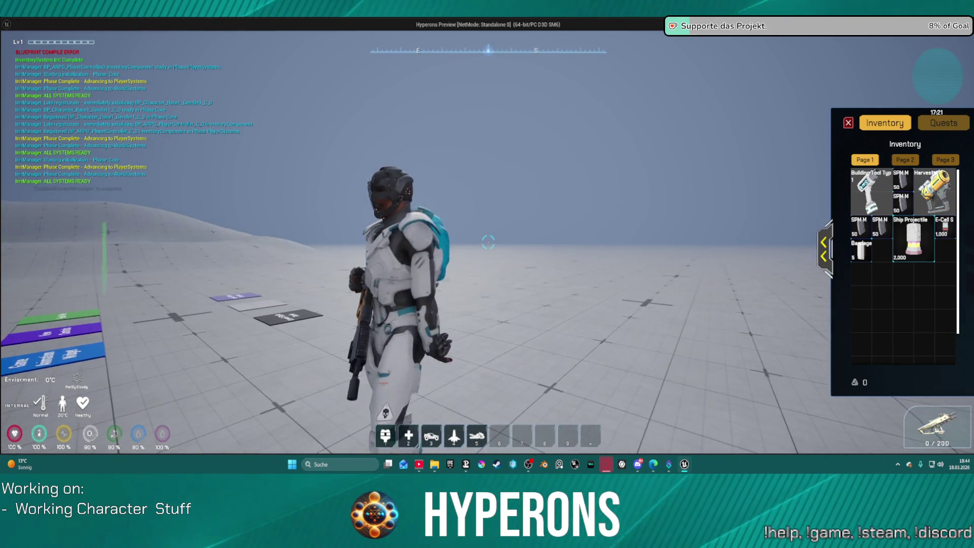
{"action": "key", "text": "Escape"}
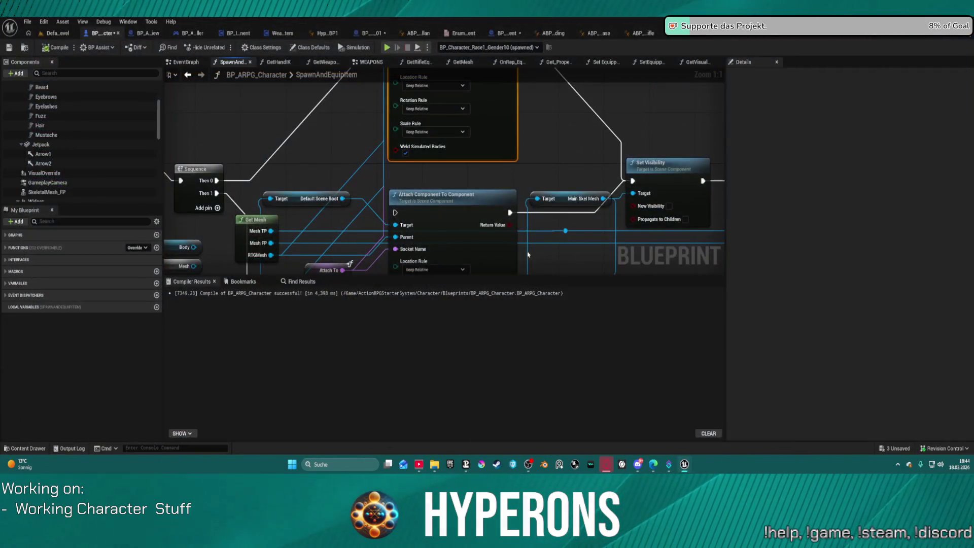
Feed a Get Mesh output into the Attach Actor To Component node, recompile and launch another play test.
{"action": "left_click", "coordinate": [265, 243]}
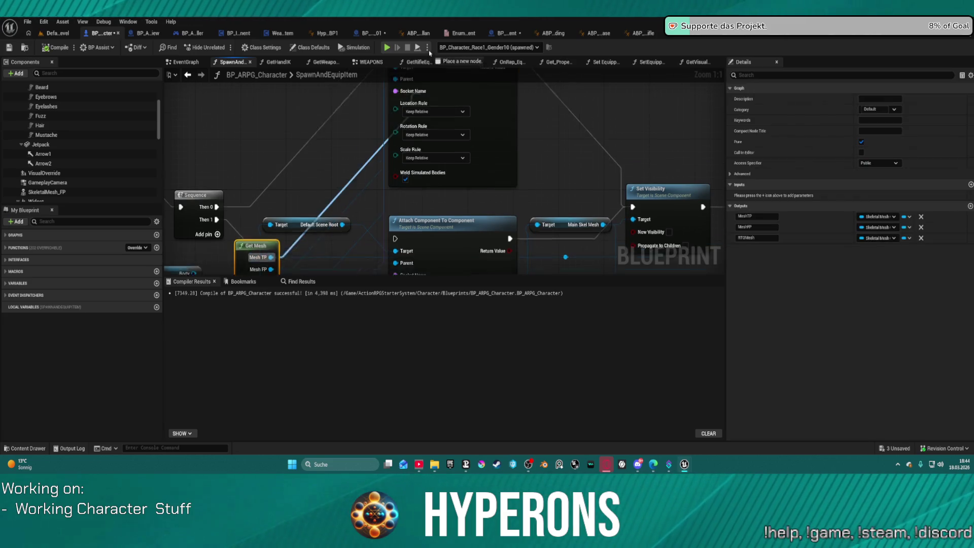
{"action": "left_click_drag", "start_coordinate": [429, 52], "coordinate": [395, 123]}
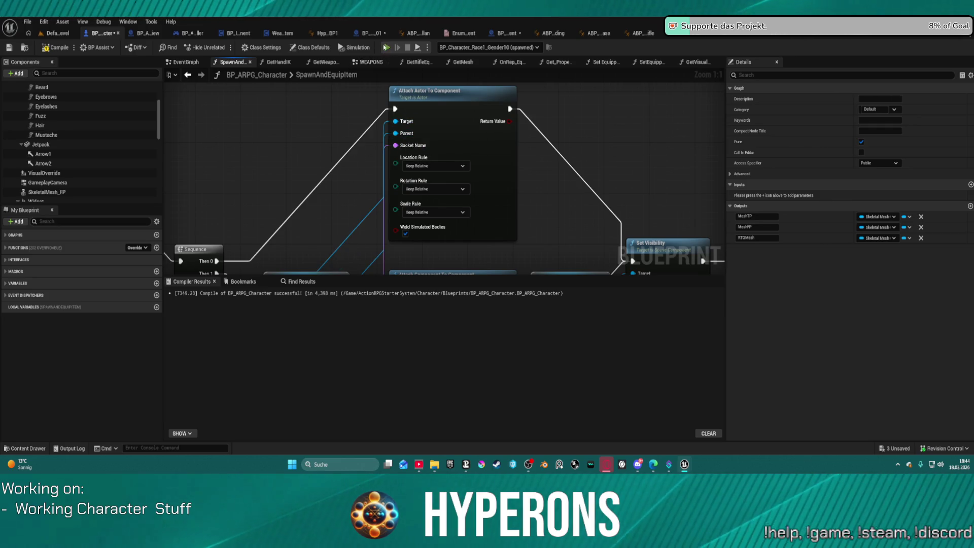
{"action": "key", "text": "F7"}
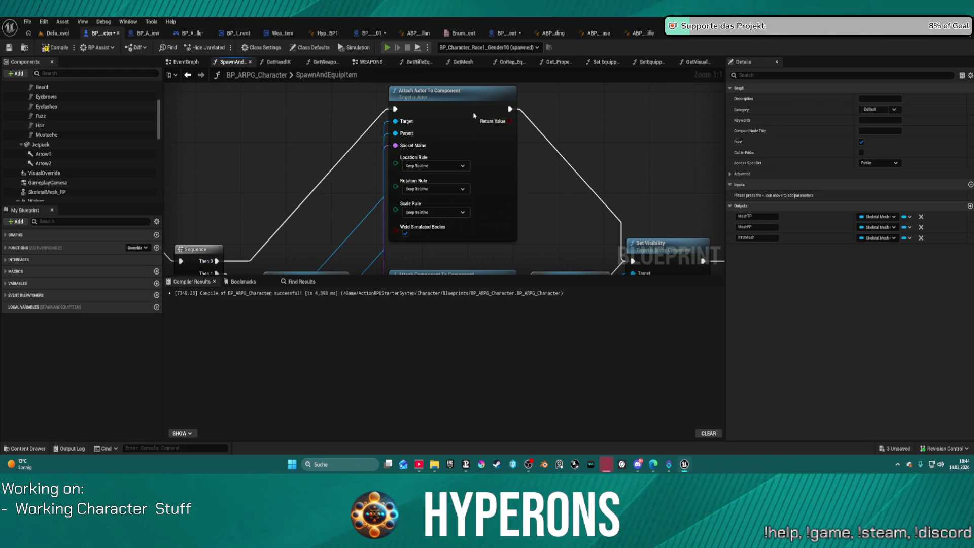
{"action": "key", "text": "alt+p"}
{"action": "left_click", "coordinate": [554, 255]}
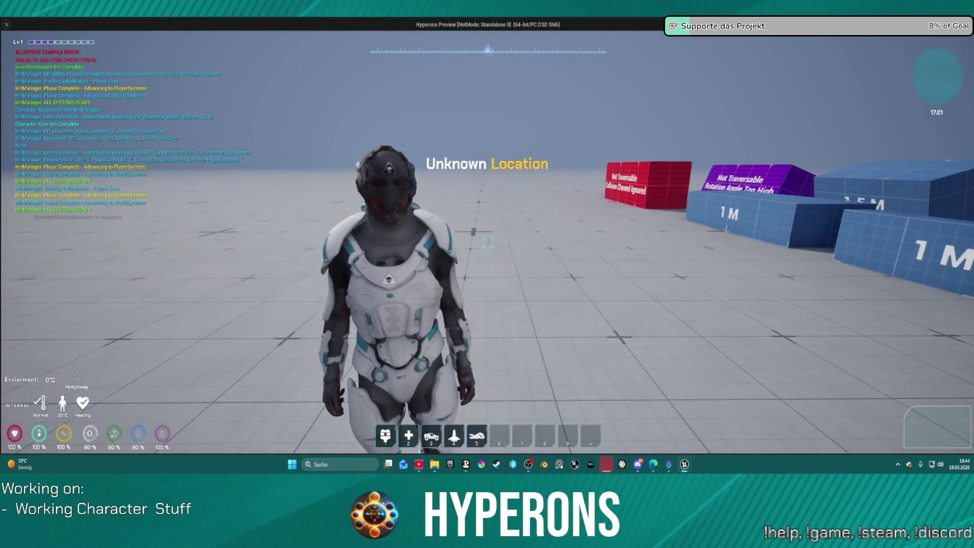
Equip the MG 01 rifle in the play test, orbit the camera to check it and end the test.
{"action": "key", "text": "i"}
{"action": "right_click", "coordinate": [872, 285]}
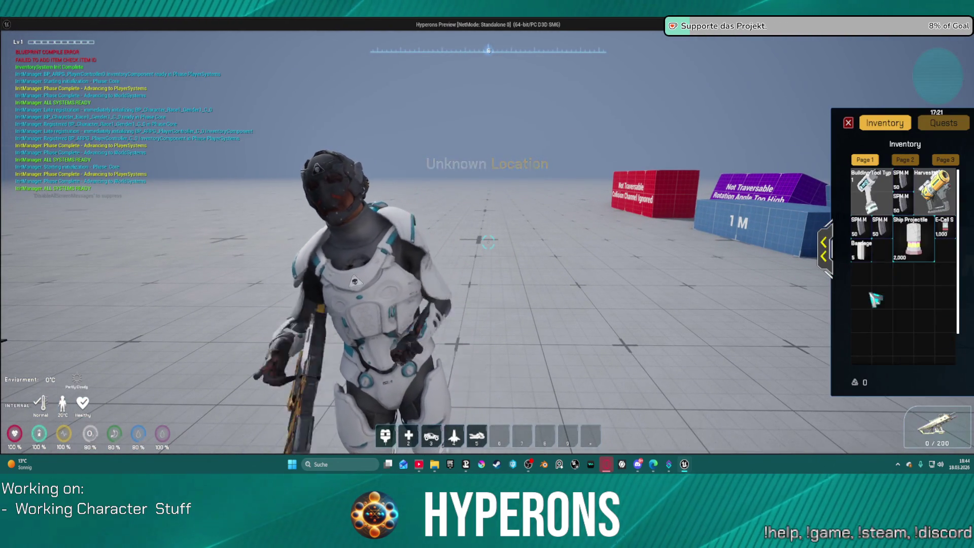
{"action": "mouse_move", "coordinate": [528, 277]}
{"action": "left_mouse_down"}
{"action": "mouse_move", "coordinate": [489, 242]}
{"action": "mouse_move", "coordinate": [528, 276]}
{"action": "mouse_move", "coordinate": [593, 281]}
{"action": "left_mouse_up"}
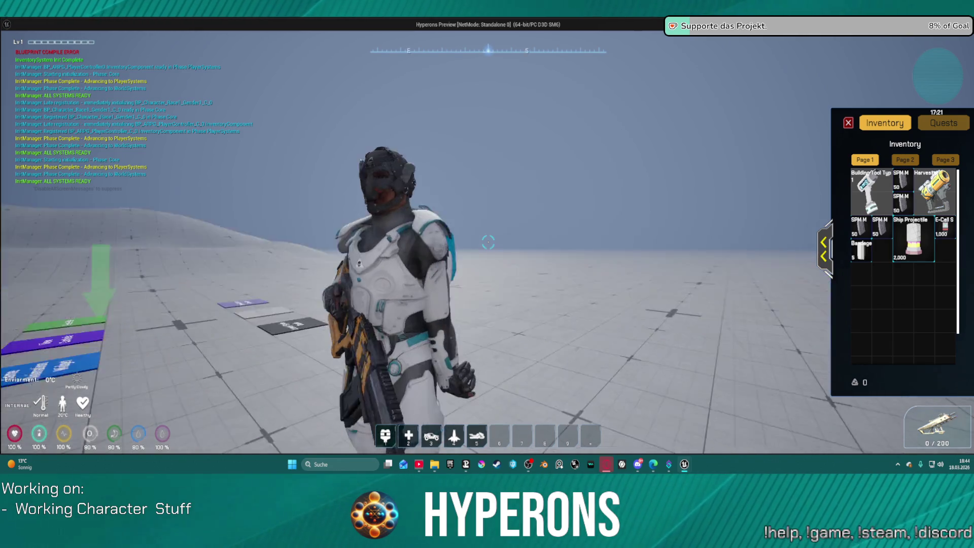
{"action": "key", "text": "i"}
{"action": "key", "text": "Escape"}
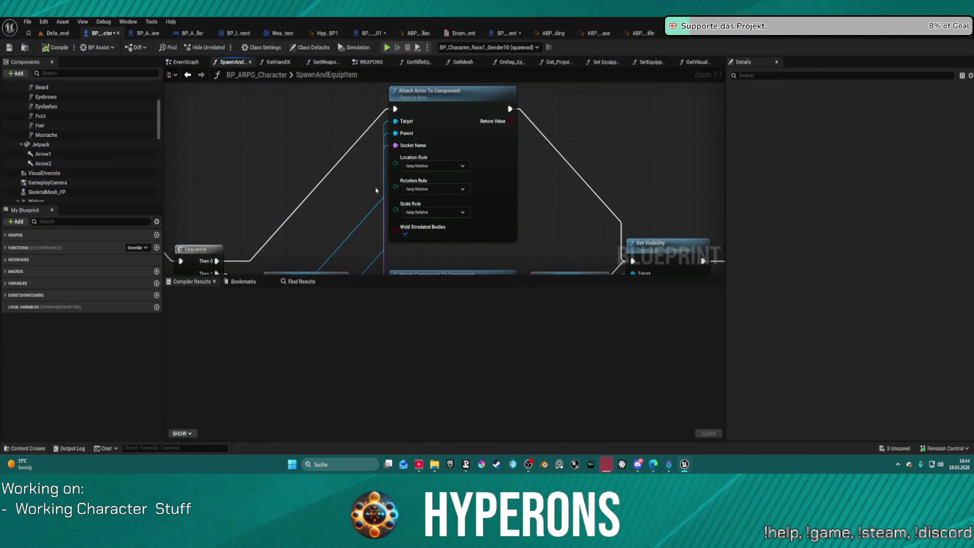
Move the Get Mesh node up-left, pan around the attach and Sequence nodes, then bring up the asset browser.
{"action": "left_click_drag", "start_coordinate": [349, 159], "coordinate": [401, 248]}
{"action": "mouse_move", "coordinate": [308, 206]}
{"action": "left_mouse_down"}
{"action": "mouse_move", "coordinate": [272, 134]}
{"action": "mouse_move", "coordinate": [446, 121]}
{"action": "left_mouse_up"}
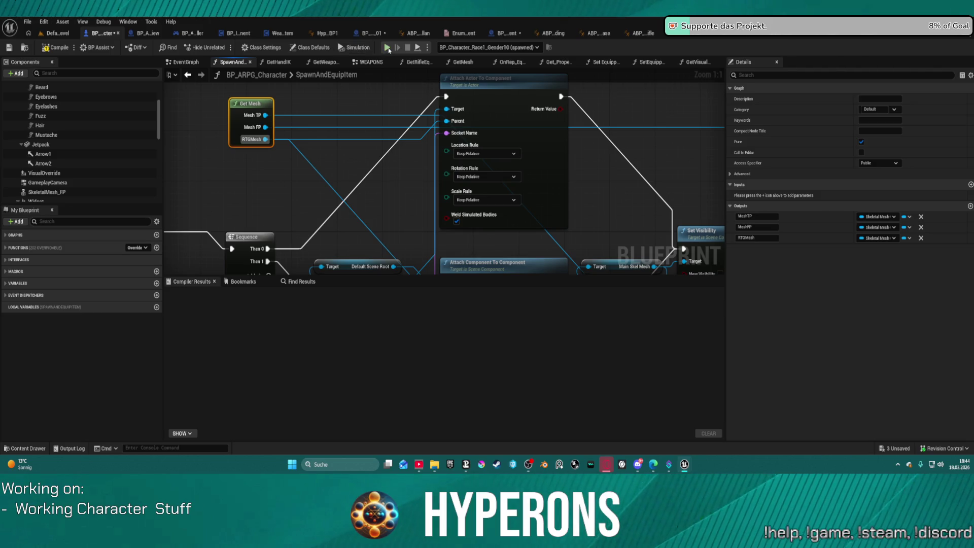
{"action": "mouse_move", "coordinate": [411, 262]}
{"action": "left_mouse_down"}
{"action": "mouse_move", "coordinate": [438, 225]}
{"action": "mouse_move", "coordinate": [284, 139]}
{"action": "left_mouse_up"}
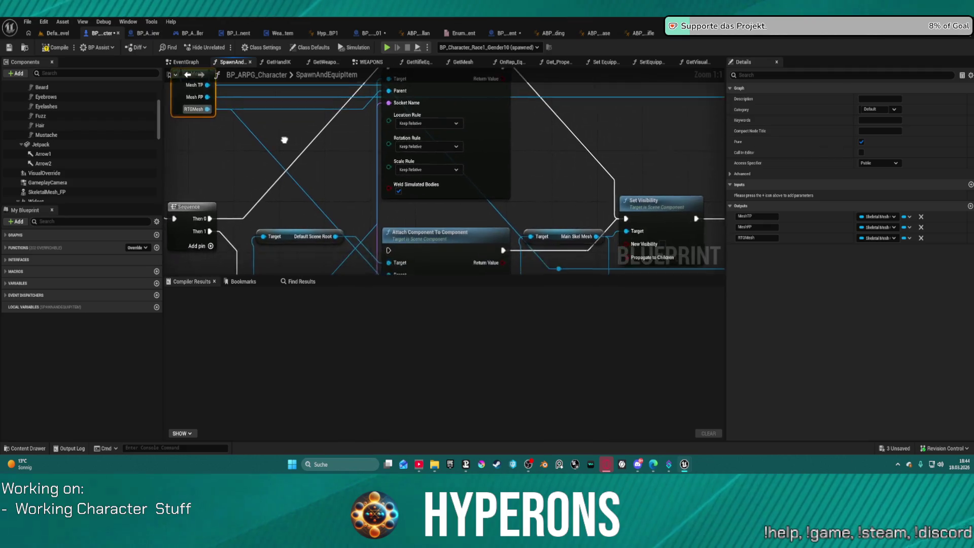
{"action": "mouse_move", "coordinate": [284, 139]}
{"action": "left_mouse_down"}
{"action": "mouse_move", "coordinate": [185, 243]}
{"action": "mouse_move", "coordinate": [384, 251]}
{"action": "left_mouse_up"}
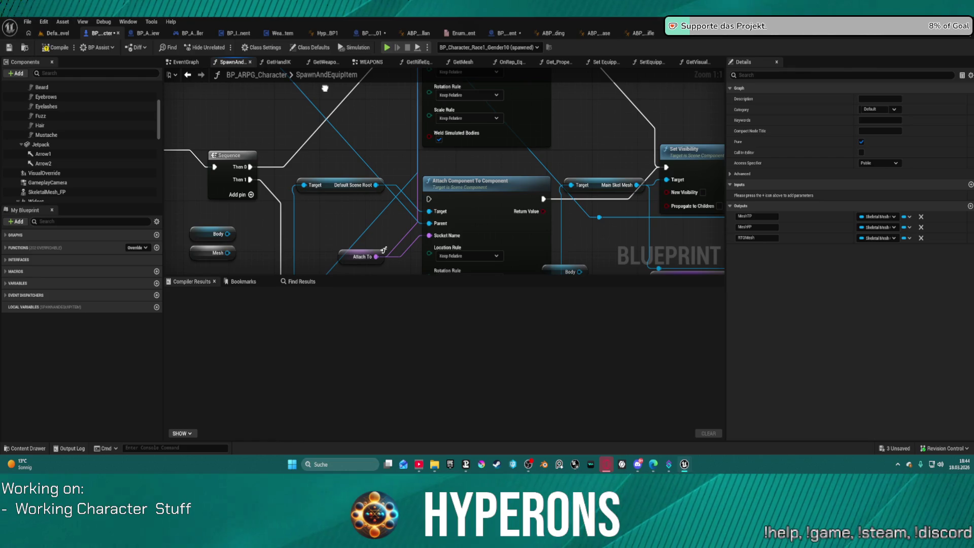
{"action": "key", "text": "ctrl+space"}
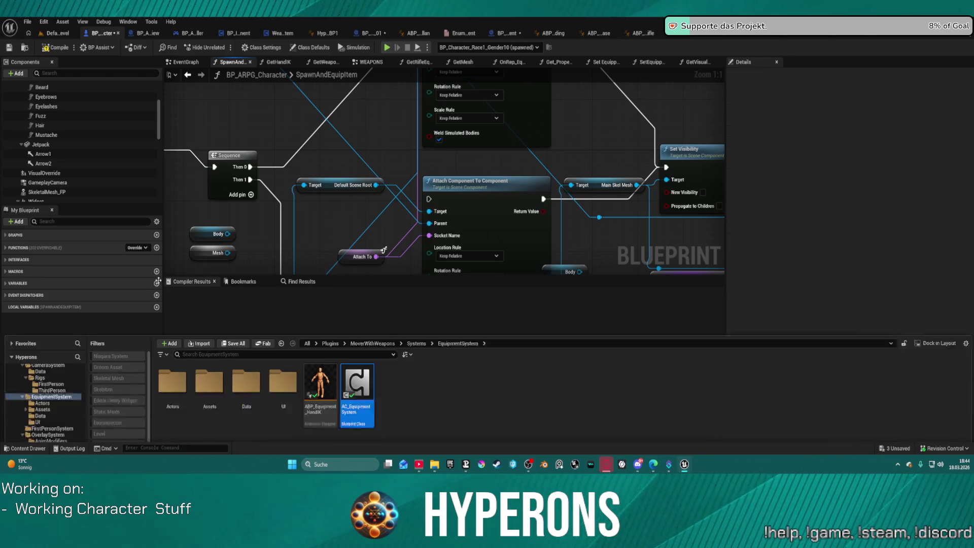
{"action": "scroll", "coordinate": [65, 381], "scroll_direction": "up", "scroll_amount": 3}
{"action": "scroll", "coordinate": [68, 373], "scroll_direction": "up", "scroll_amount": 3}
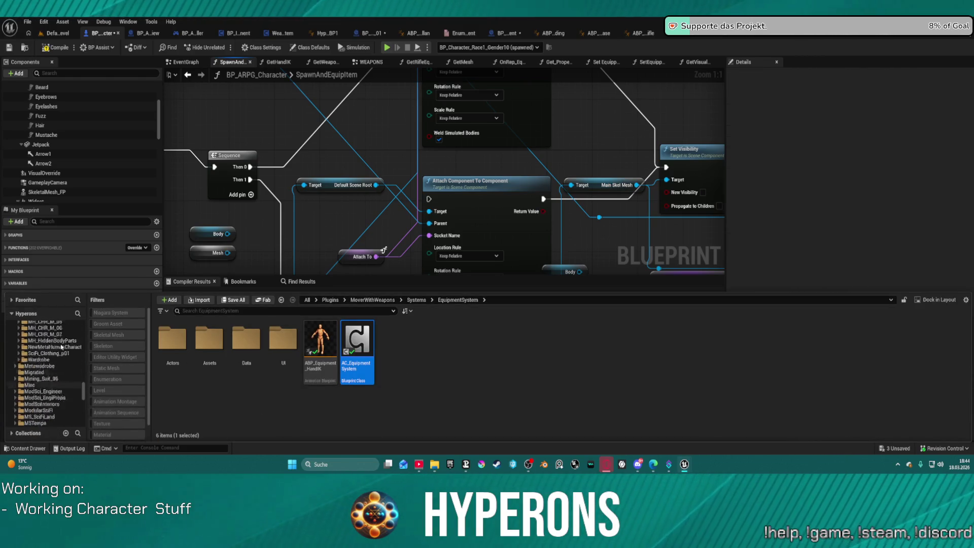
{"action": "scroll", "coordinate": [68, 366], "scroll_direction": "up", "scroll_amount": 3}
{"action": "scroll", "coordinate": [72, 358], "scroll_direction": "up", "scroll_amount": 3}
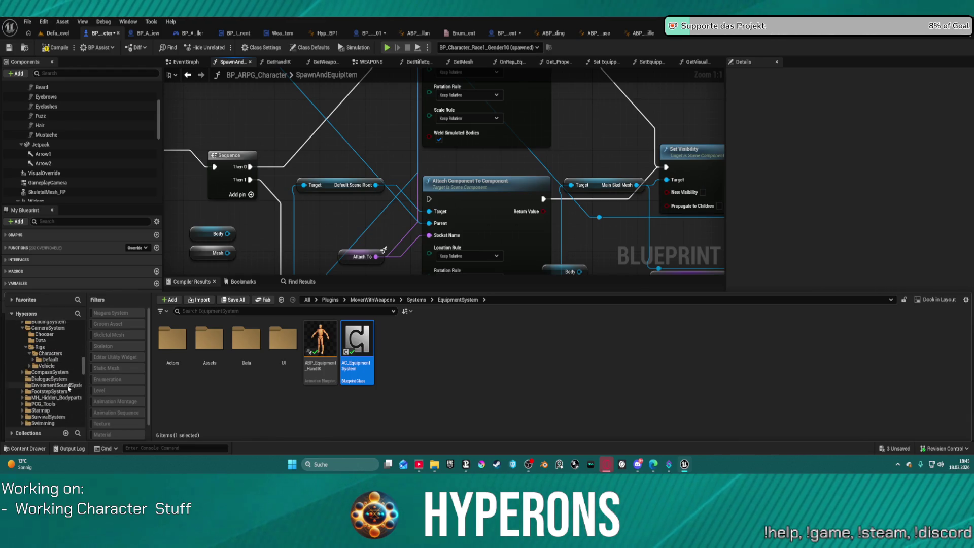
{"action": "scroll", "coordinate": [69, 387], "scroll_direction": "up", "scroll_amount": 3}
{"action": "scroll", "coordinate": [68, 389], "scroll_direction": "up", "scroll_amount": 3}
{"action": "scroll", "coordinate": [69, 391], "scroll_direction": "up", "scroll_amount": 3}
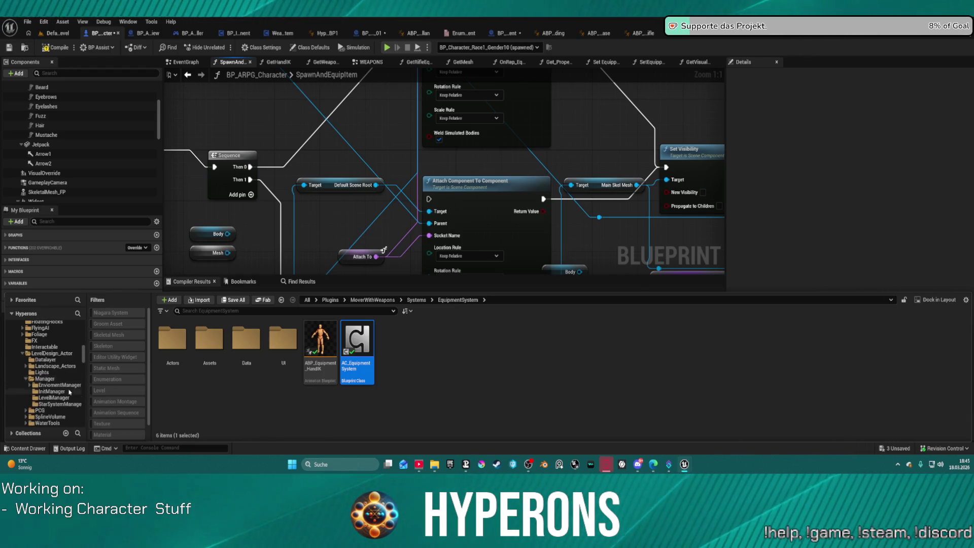
{"action": "scroll", "coordinate": [69, 388], "scroll_direction": "up", "scroll_amount": 3}
{"action": "scroll", "coordinate": [68, 382], "scroll_direction": "up", "scroll_amount": 3}
{"action": "scroll", "coordinate": [68, 377], "scroll_direction": "up", "scroll_amount": 3}
{"action": "scroll", "coordinate": [67, 373], "scroll_direction": "up", "scroll_amount": 2}
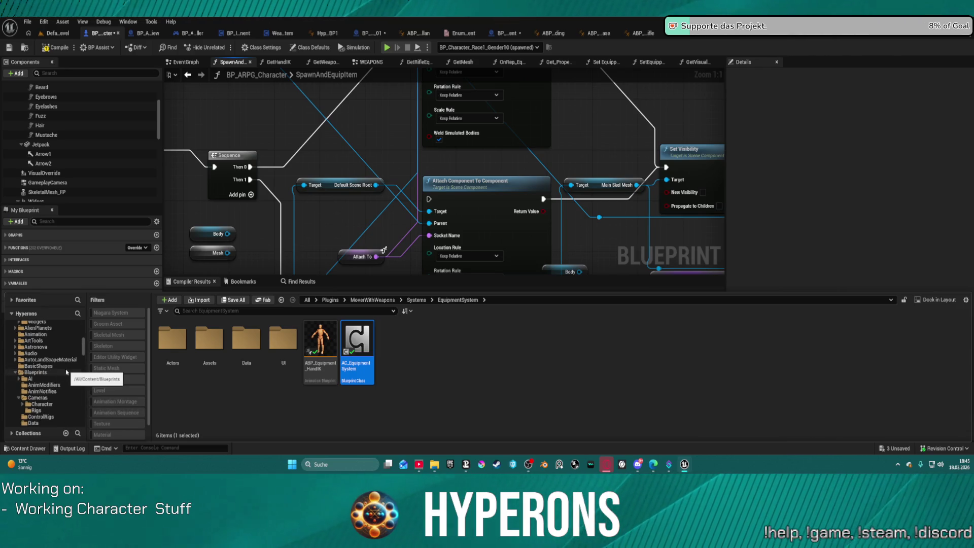
{"action": "scroll", "coordinate": [66, 375], "scroll_direction": "up", "scroll_amount": 3}
{"action": "scroll", "coordinate": [63, 376], "scroll_direction": "up", "scroll_amount": 3}
{"action": "scroll", "coordinate": [60, 378], "scroll_direction": "up", "scroll_amount": 3}
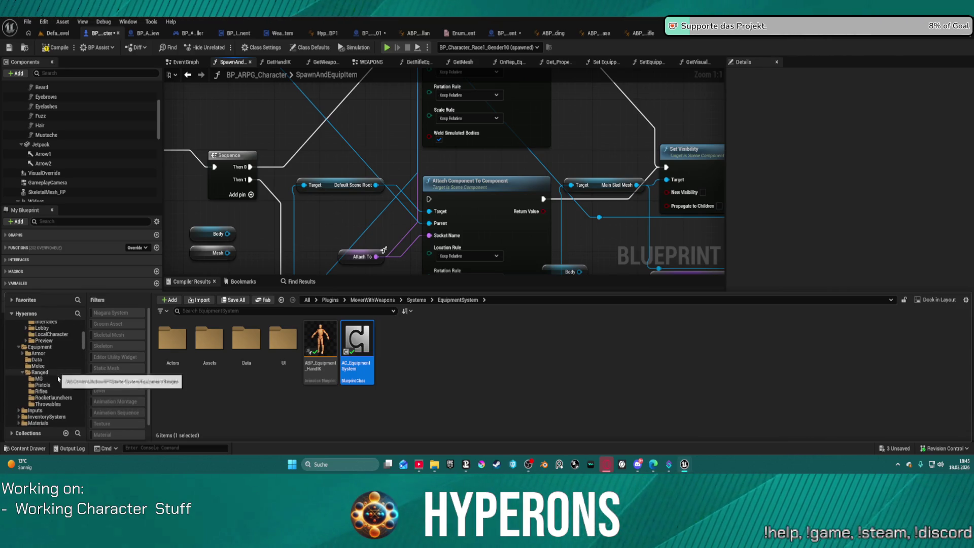
{"action": "scroll", "coordinate": [58, 378], "scroll_direction": "down", "scroll_amount": 2}
{"action": "scroll", "coordinate": [57, 375], "scroll_direction": "down", "scroll_amount": 3}
{"action": "scroll", "coordinate": [54, 372], "scroll_direction": "down", "scroll_amount": 3}
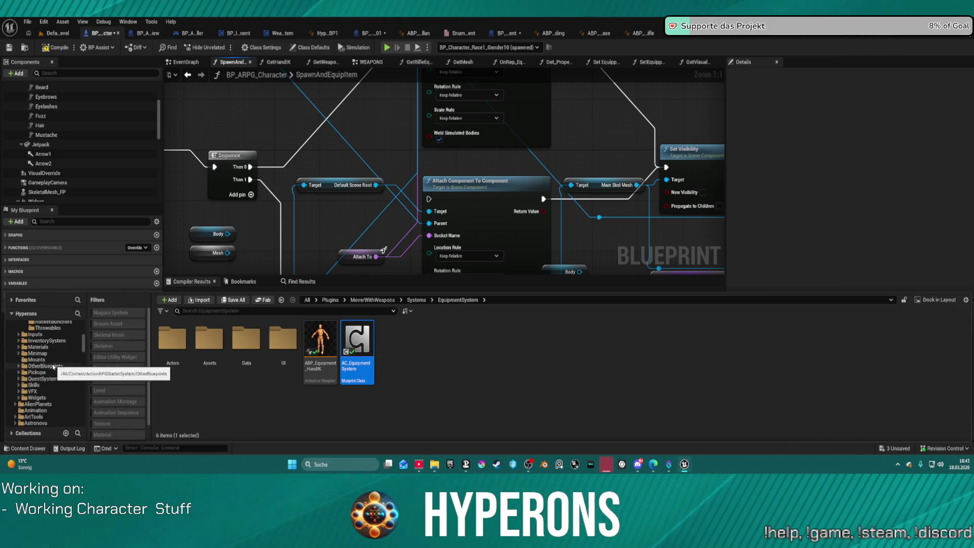
Open the DA_InventoryItems data asset from the InventorySystem folder.
{"action": "left_click", "coordinate": [46, 340]}
{"action": "left_click", "coordinate": [431, 344]}
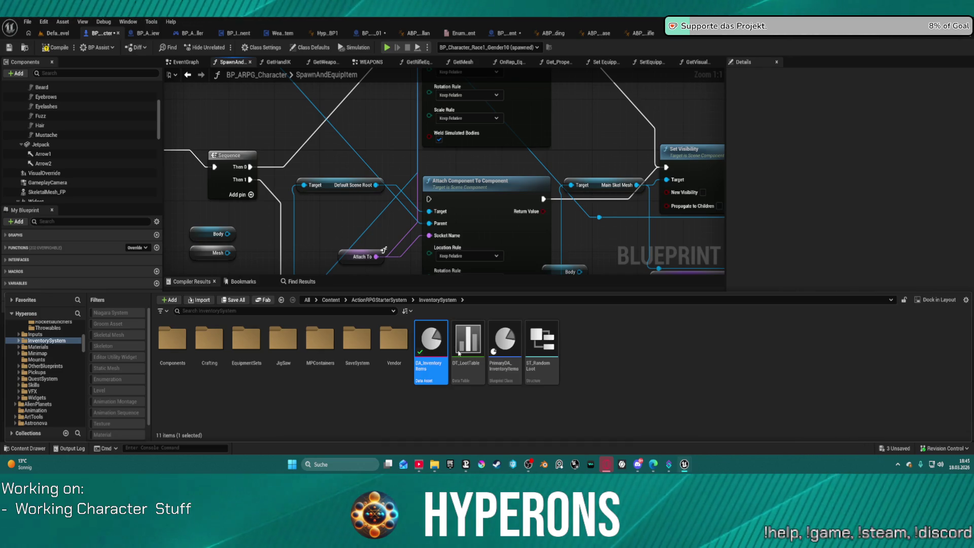
{"action": "double_click", "coordinate": [446, 332]}
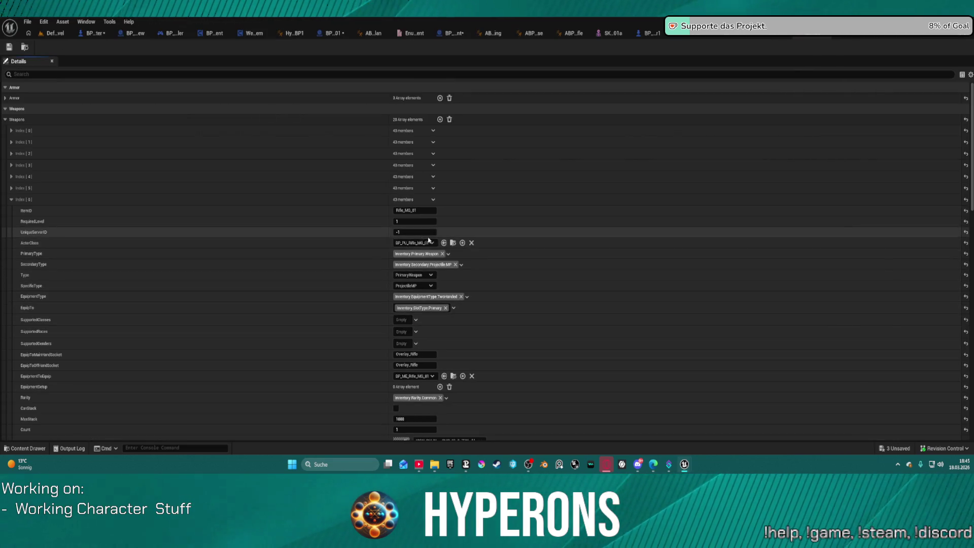